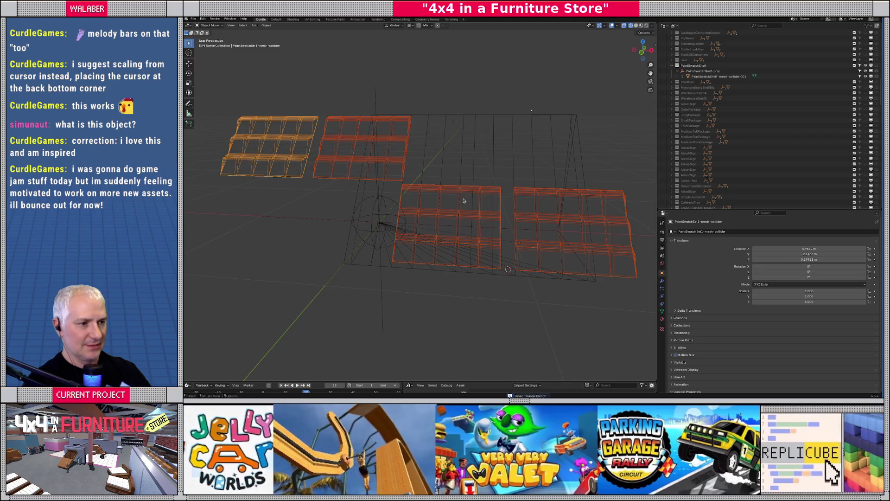
# - Switch to solid shading and select the pink shelf, trying X location 0 then undoing it
pyautogui.hotkey('shift', 'z')
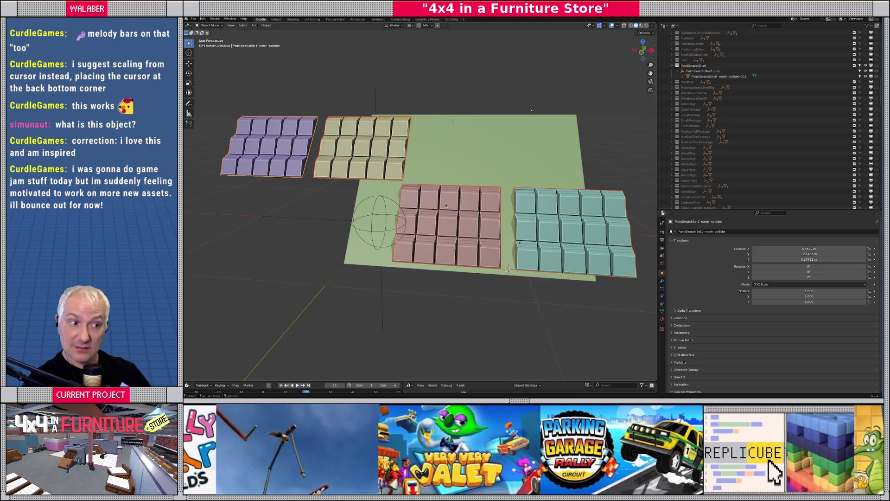
pyautogui.click(444, 207)
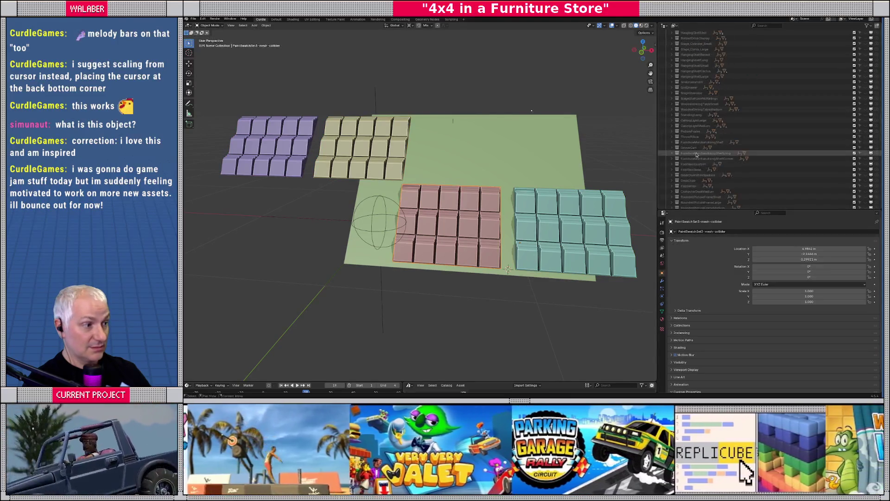
pyautogui.click(803, 249)
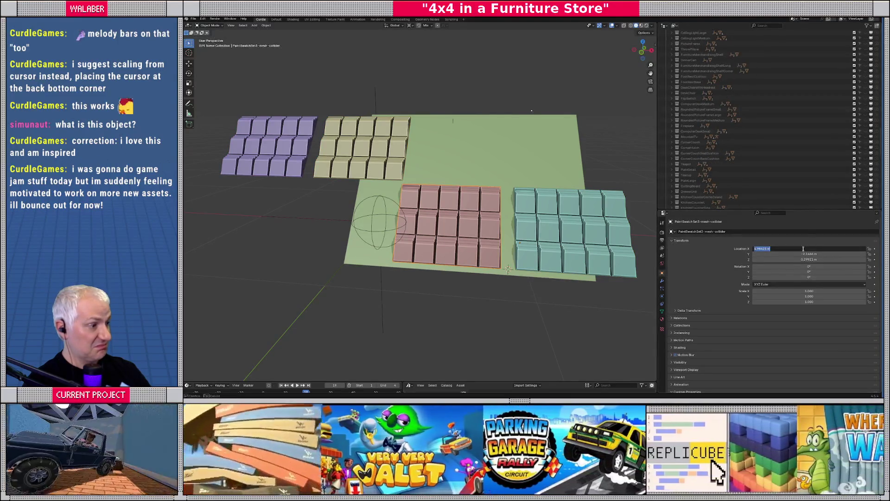
pyautogui.write('0')
pyautogui.press('Return')
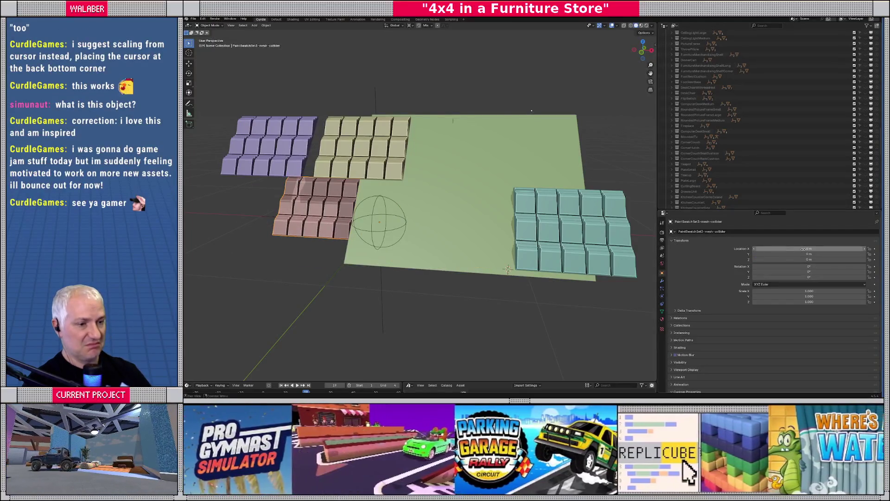
pyautogui.hotkey('ctrl', 'z')
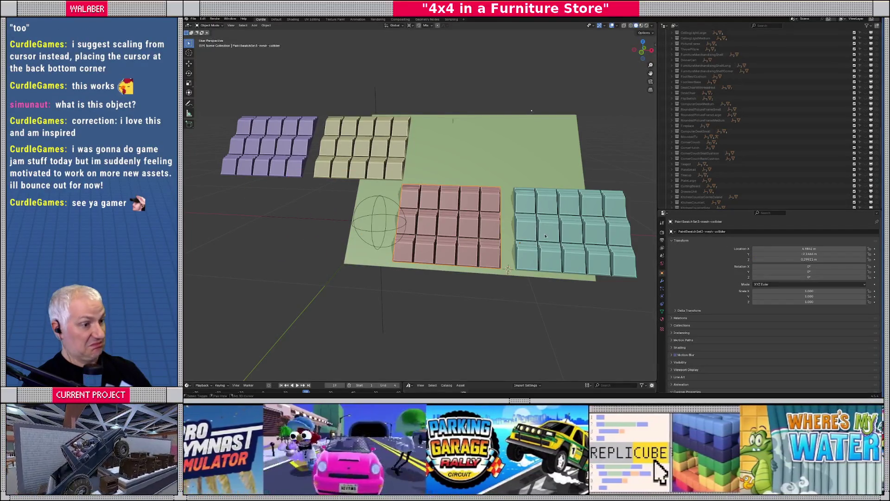
# - Move the pink and teal shelves left along the X axis
pyautogui.moveTo(545, 237); pyautogui.dragTo(507, 222, button='middle')
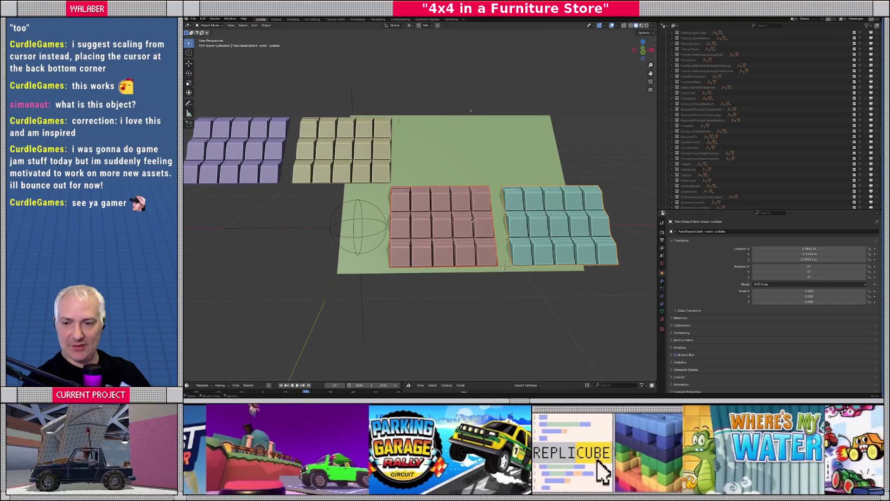
pyautogui.press('g')
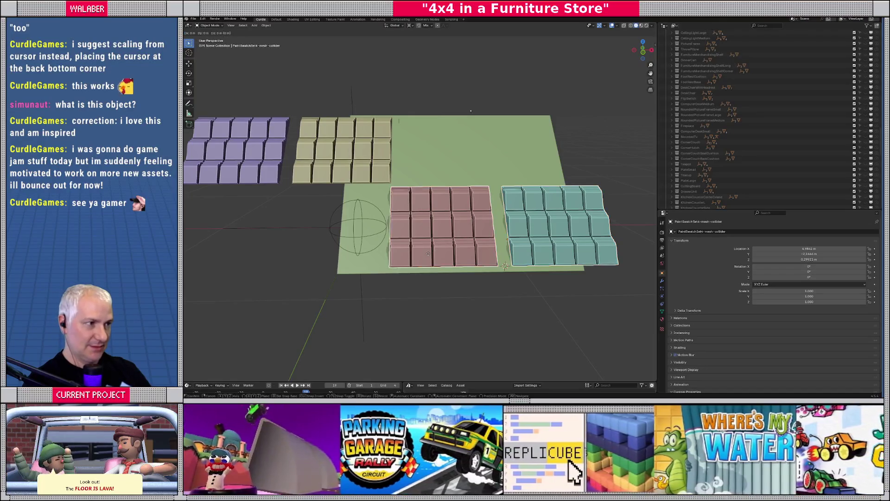
pyautogui.press('x')
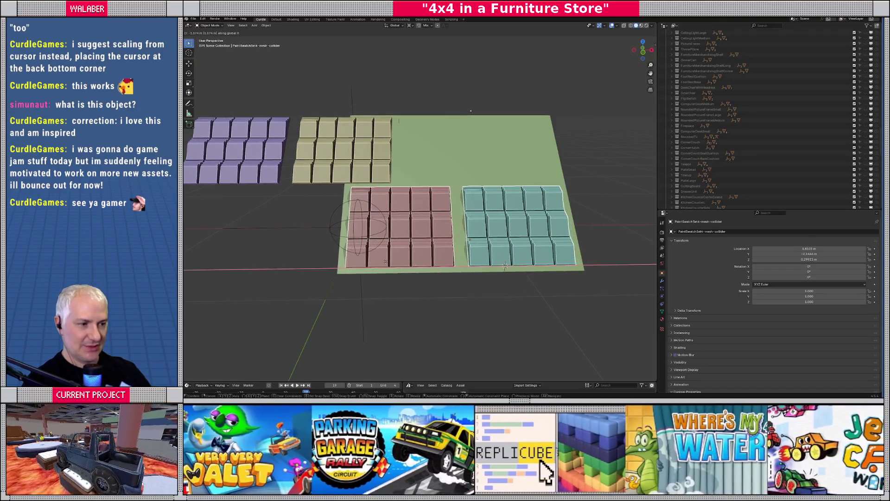
pyautogui.click(385, 261)
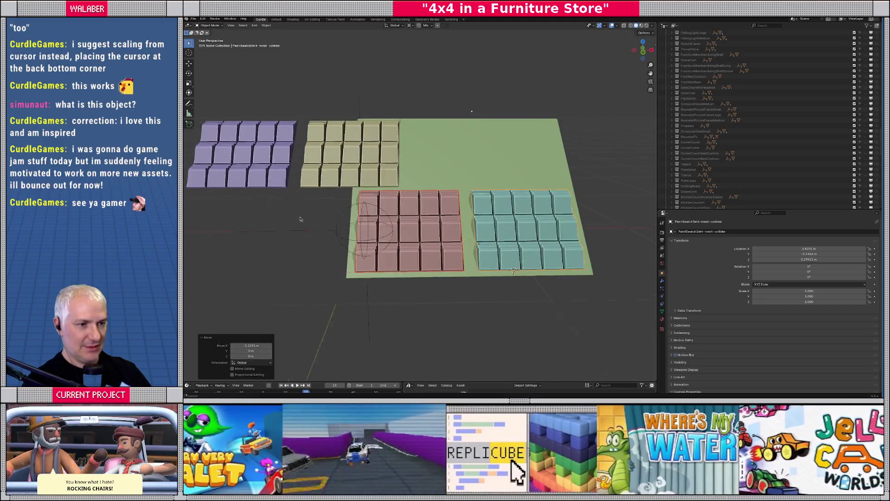
pyautogui.scroll(-2, 386, 261)
pyautogui.scroll(2, 389, 239)
pyautogui.moveTo(389, 239); pyautogui.dragTo(384, 240, button='middle')
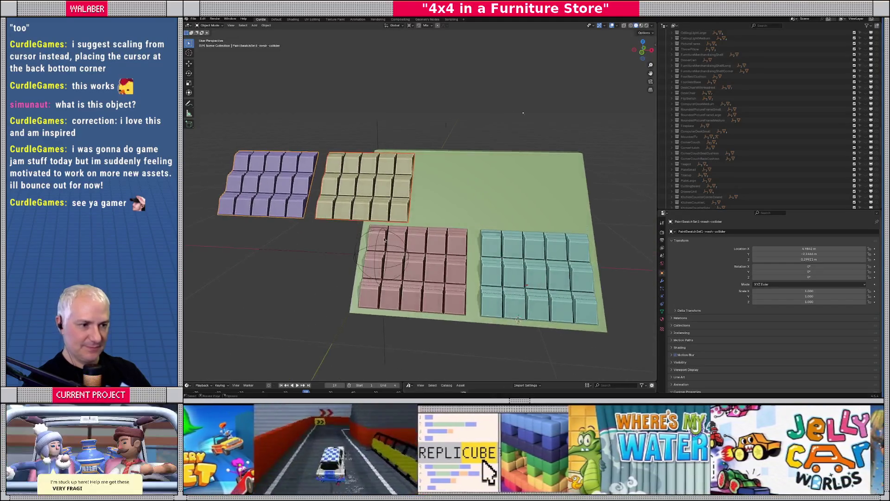
# - Cancel an X move of the purple and yellow shelves and change the snapping target
pyautogui.press('g')
pyautogui.press('x')
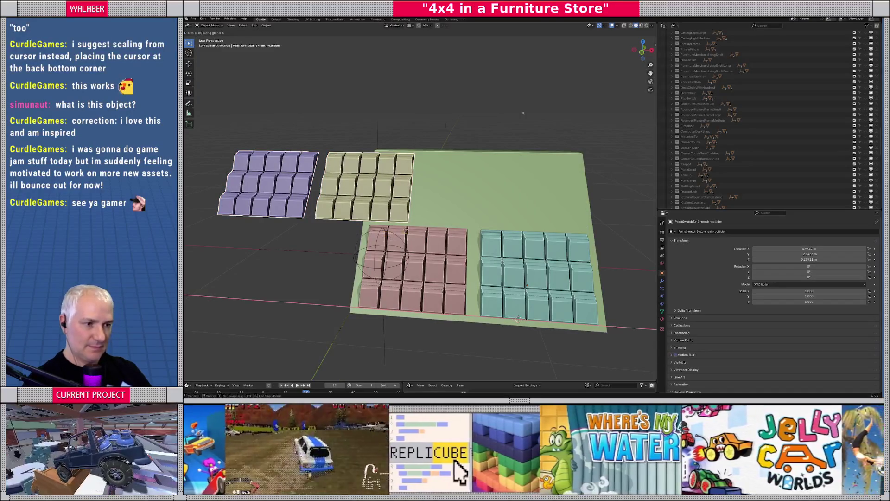
pyautogui.press('Escape')
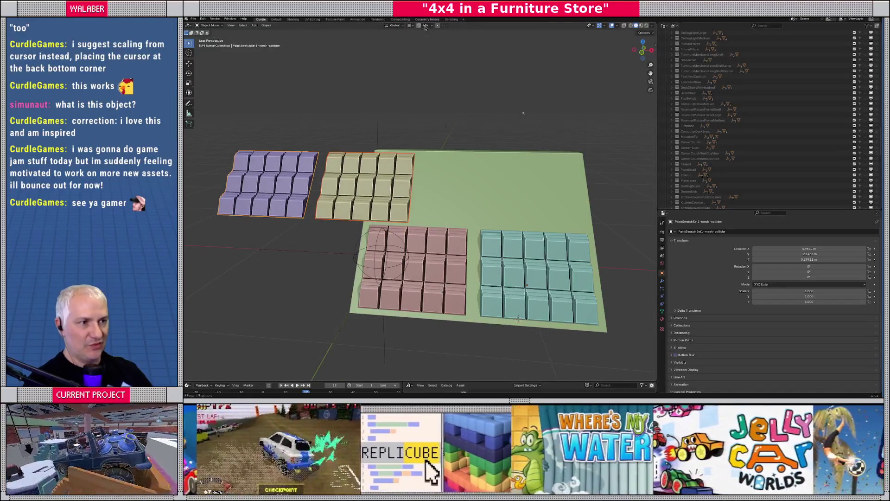
pyautogui.click(426, 27)
pyautogui.click(426, 68)
# - In wireframe, move the purple and yellow shelves to the board's back row with X locked
pyautogui.scroll(3, 446, 233)
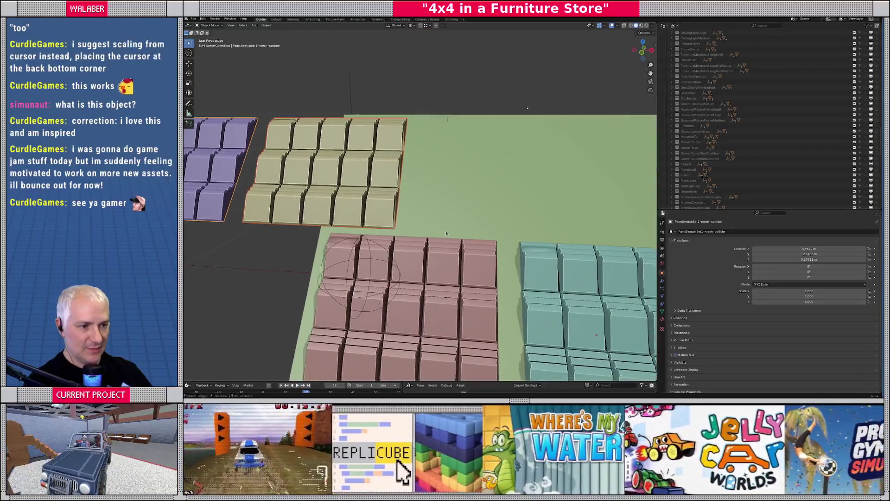
pyautogui.hotkey('shift', 'z')
pyautogui.press('g')
pyautogui.press('x')
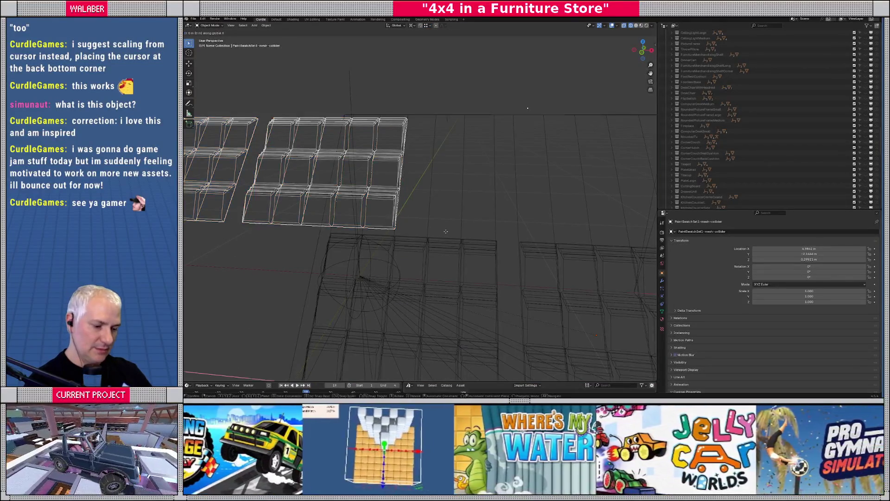
pyautogui.hotkey('shift', 'x')
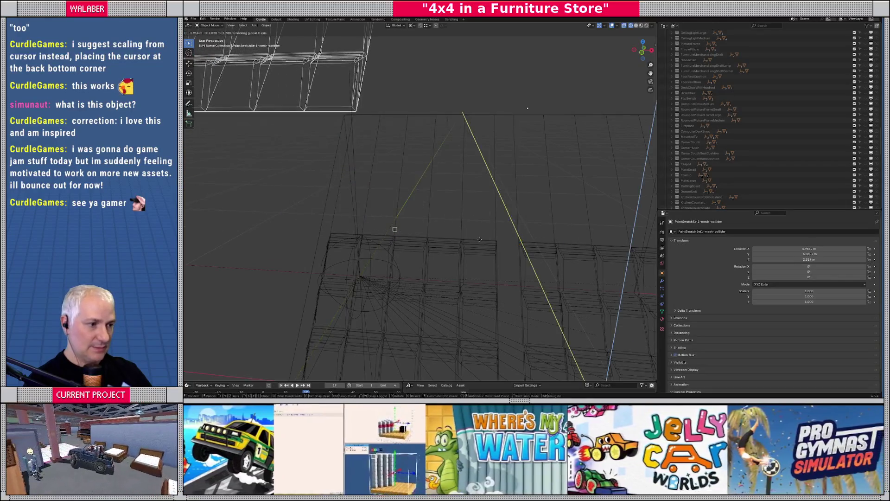
pyautogui.click(464, 223)
pyautogui.moveTo(463, 222); pyautogui.dragTo(472, 234, button='middle')
# - Snap the purple and yellow shelves 5.0729 m along X from a corner base point, viewed front-on
pyautogui.press('g')
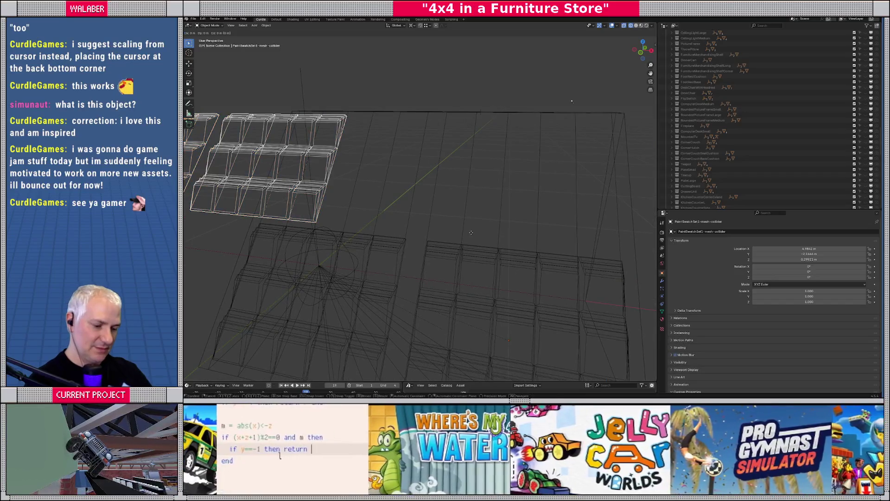
pyautogui.press('b')
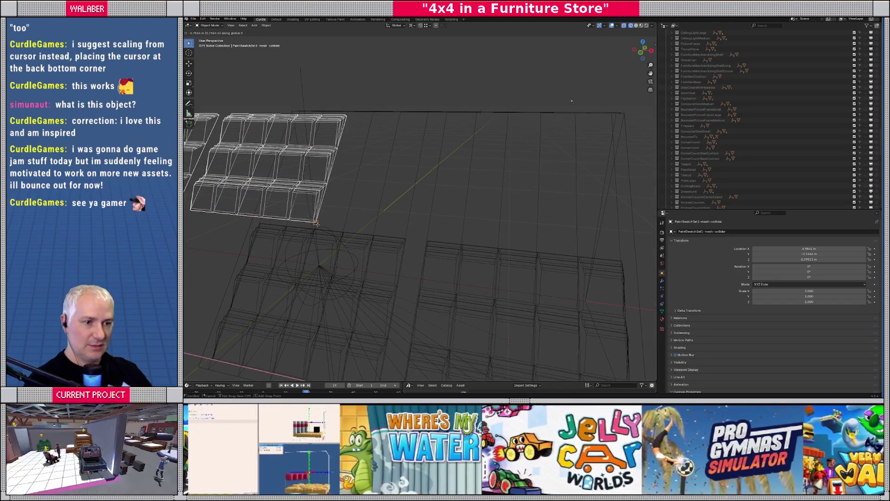
pyautogui.click(316, 223)
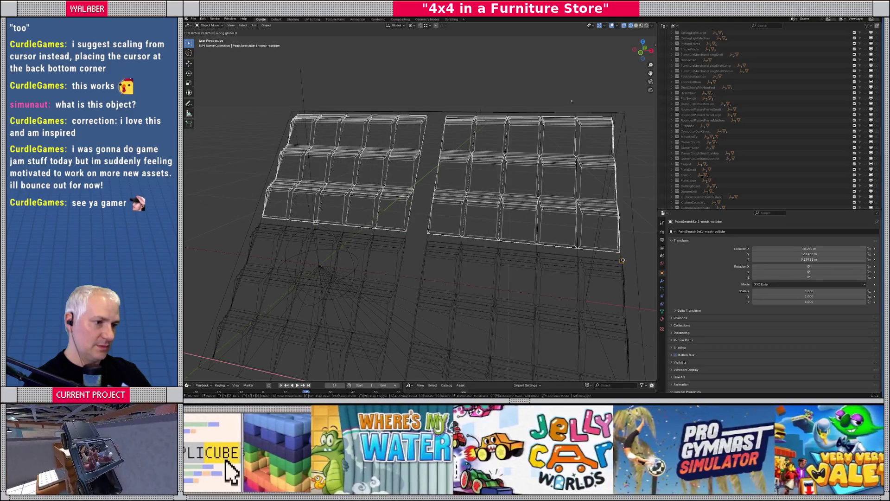
pyautogui.click(622, 260)
pyautogui.press('KP_1')
pyautogui.scroll(8, 467, 186)
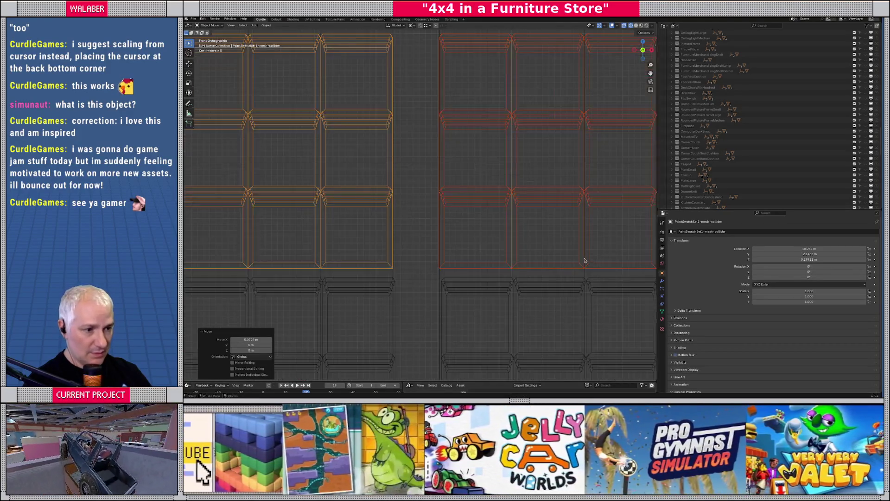
pyautogui.scroll(6, 489, 153)
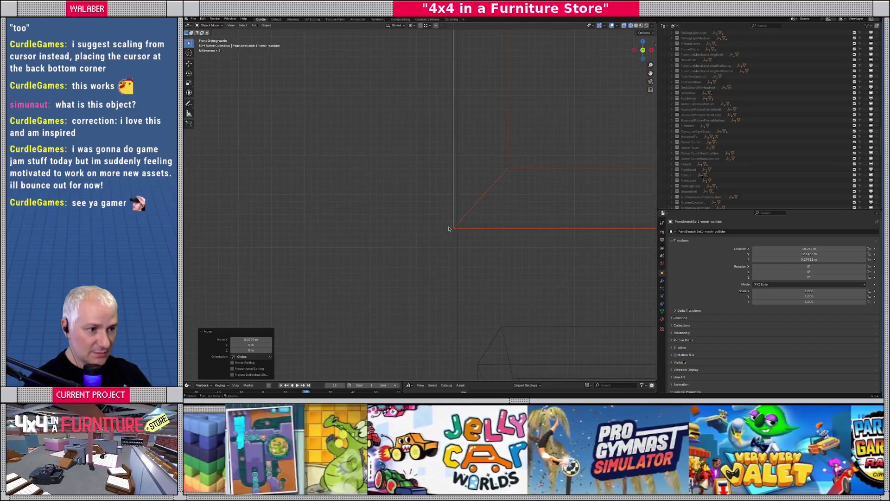
# - Change the snap target and vertex-snap a shelf frame edge to edge with its neighbour
pyautogui.click(427, 25)
pyautogui.click(427, 69)
pyautogui.press('g')
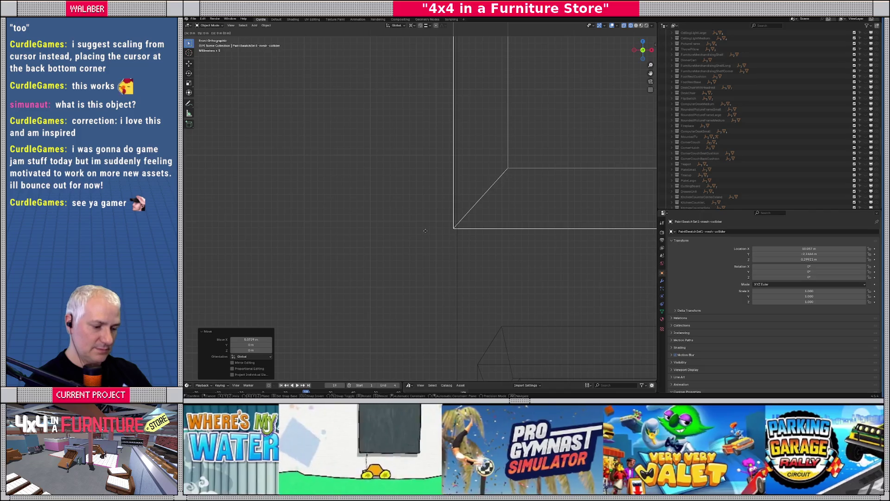
pyautogui.click(452, 228)
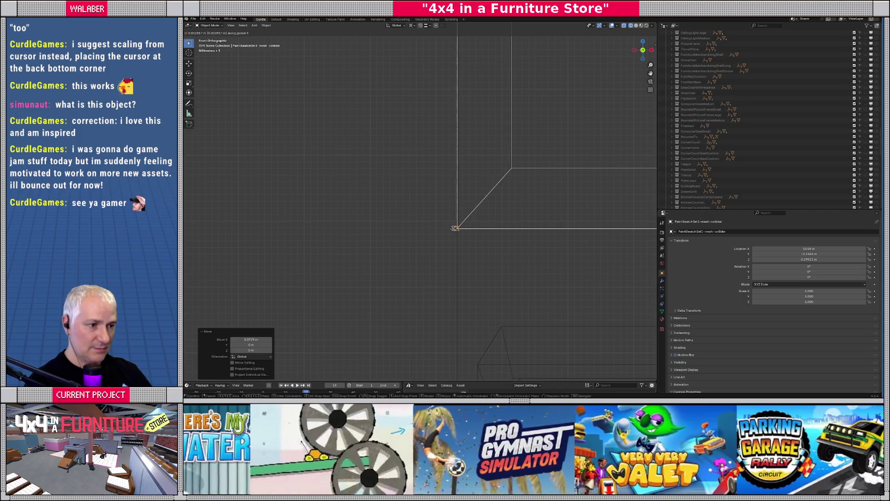
pyautogui.click(450, 240)
# - Nudge the next shelf frame -0.0154 m along X and return to solid shading
pyautogui.scroll(-4, 450, 241)
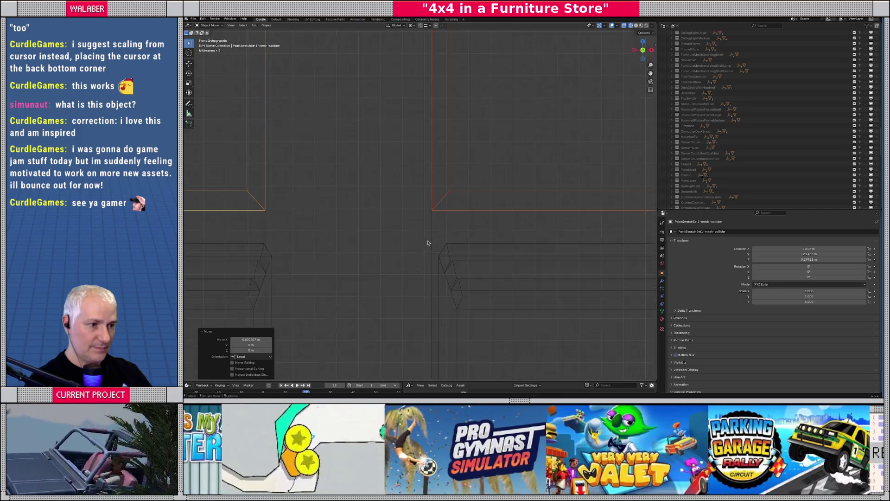
pyautogui.keyDown('shift'); pyautogui.moveTo(368, 139); pyautogui.dragTo(369, 249, button='middle'); pyautogui.keyUp('shift')
pyautogui.scroll(8, 418, 248)
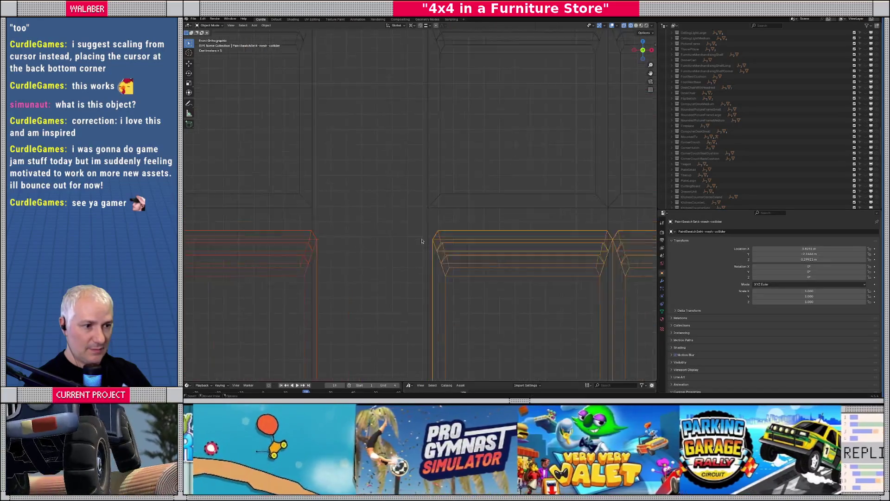
pyautogui.press('x')
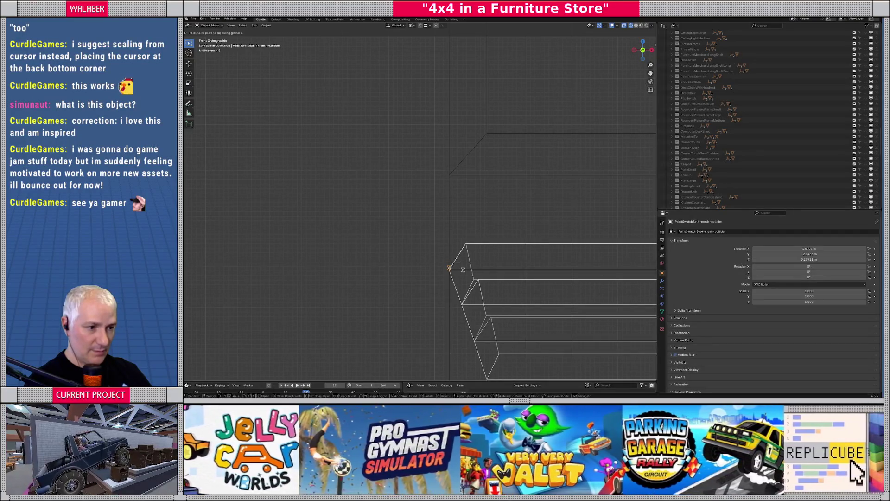
pyautogui.click(462, 269)
pyautogui.scroll(-6, 420, 235)
pyautogui.hotkey('shift', 'z')
pyautogui.scroll(2, 419, 235)
# - Inspect the teal shelf in perspective and front orthographic views, toggling Edit Mode, then show its modifiers
pyautogui.moveTo(420, 235)
pyautogui.mouseDown(button='middle')
pyautogui.moveTo(391, 233)
pyautogui.moveTo(422, 234)
pyautogui.moveTo(418, 270)
pyautogui.moveTo(457, 212)
pyautogui.moveTo(373, 188)
pyautogui.moveTo(480, 207)
pyautogui.moveTo(450, 221)
pyautogui.moveTo(458, 235)
pyautogui.moveTo(441, 238)
pyautogui.moveTo(511, 241)
pyautogui.moveTo(487, 237)
pyautogui.moveTo(501, 253)
pyautogui.mouseUp(button='middle')
pyautogui.press('Tab')
pyautogui.press('Tab')
pyautogui.press('Tab')
pyautogui.scroll(2, 449, 222)
pyautogui.press('KP_1')
pyautogui.press('Tab')
pyautogui.scroll(-6, 487, 238)
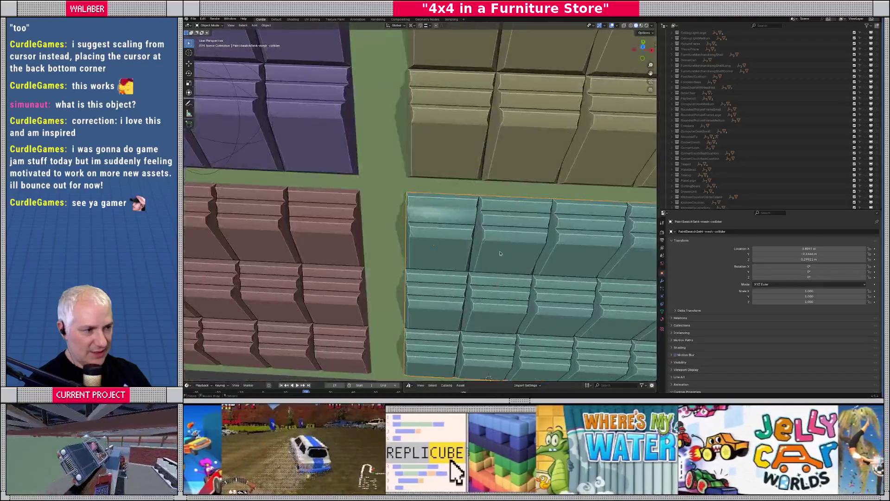
pyautogui.click(663, 282)
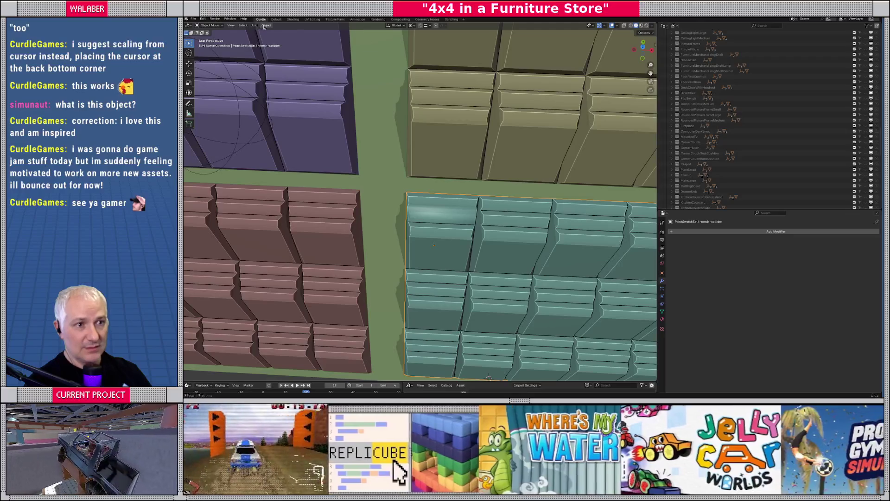
# - Apply Shade Auto Smooth to the teal shelf, inspect it, then undo it
pyautogui.click(266, 25)
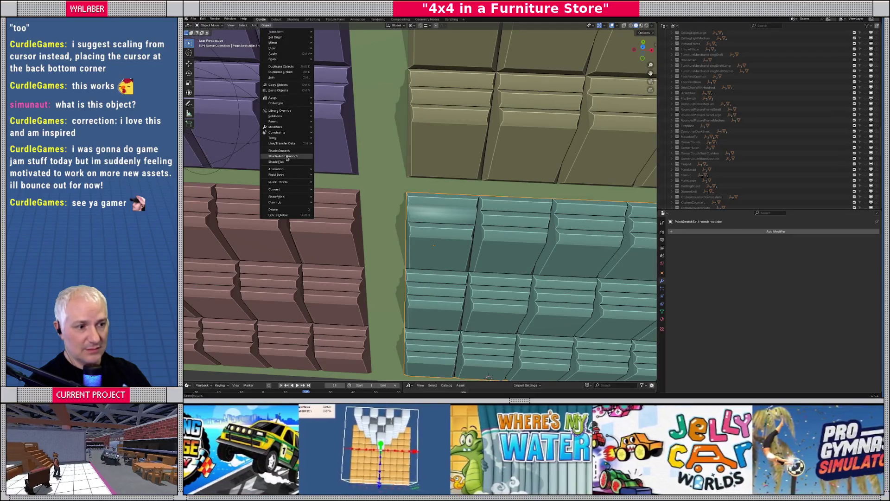
pyautogui.click(287, 159)
pyautogui.scroll(-3, 447, 206)
pyautogui.moveTo(447, 205)
pyautogui.mouseDown(button='middle')
pyautogui.moveTo(474, 204)
pyautogui.moveTo(455, 225)
pyautogui.mouseUp(button='middle')
pyautogui.hotkey('ctrl', 'z')
pyautogui.scroll(3, 464, 216)
pyautogui.scroll(6, 457, 226)
pyautogui.press('Tab')
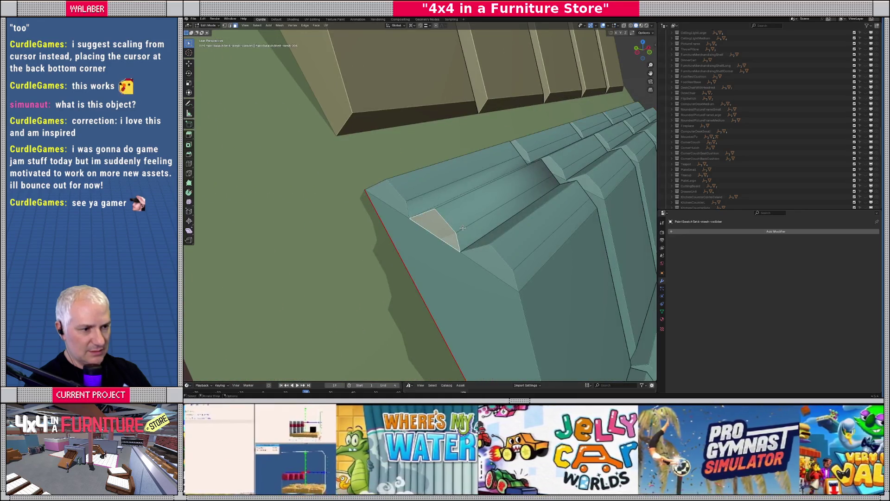
pyautogui.press('Tab')
pyautogui.scroll(-4, 462, 227)
pyautogui.moveTo(462, 227)
pyautogui.mouseDown(button='middle')
pyautogui.moveTo(426, 241)
pyautogui.moveTo(377, 283)
pyautogui.moveTo(391, 228)
pyautogui.mouseUp(button='middle')
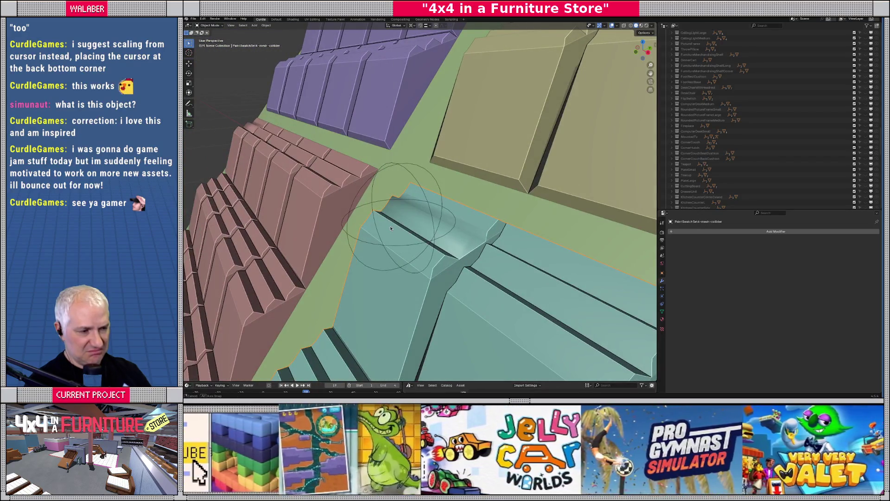
pyautogui.moveTo(459, 257); pyautogui.dragTo(478, 258, button='middle')
pyautogui.press('Tab')
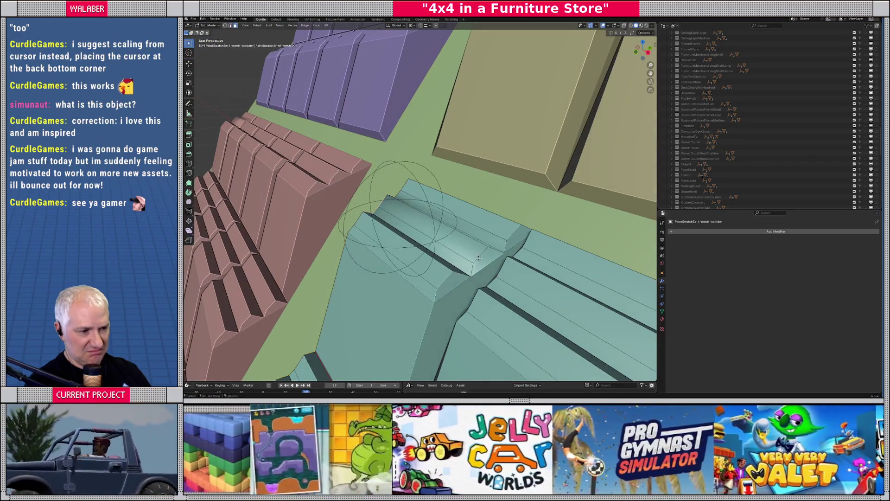
pyautogui.click(475, 262)
pyautogui.click(472, 267)
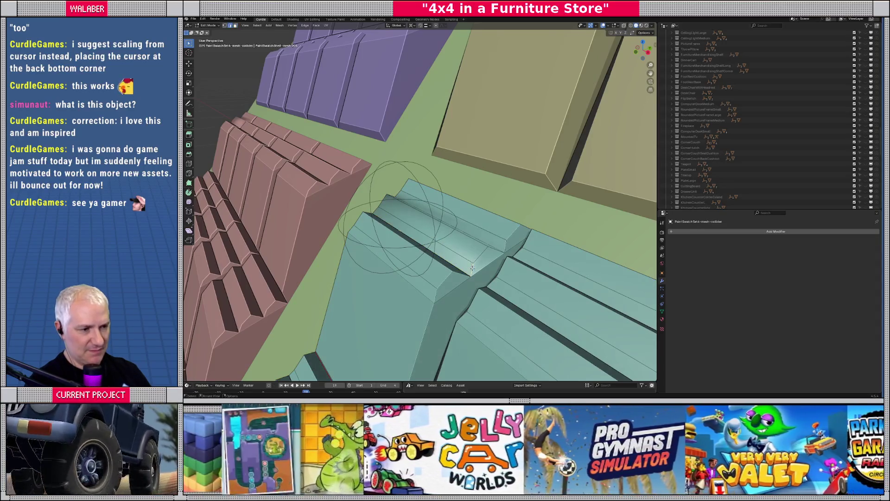
pyautogui.moveTo(493, 254)
pyautogui.mouseDown(button='middle')
pyautogui.moveTo(478, 253)
pyautogui.moveTo(565, 259)
pyautogui.mouseUp(button='middle')
pyautogui.press('Tab')
pyautogui.scroll(-10, 519, 249)
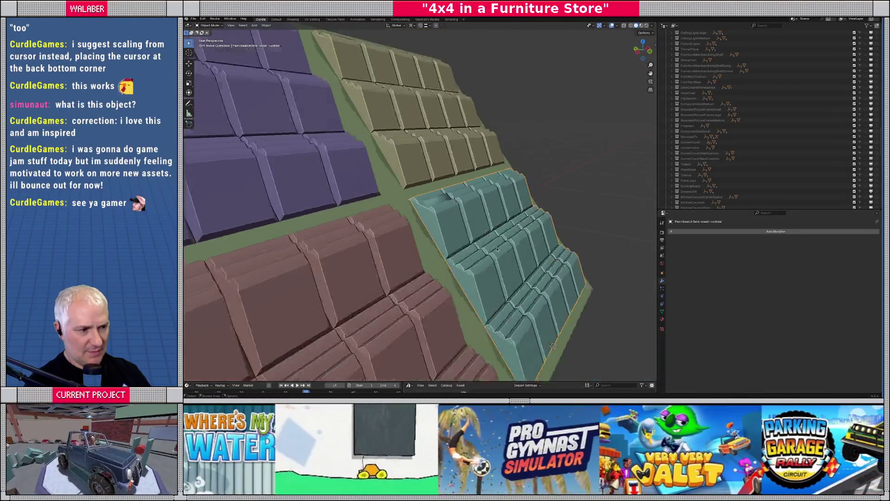
pyautogui.moveTo(475, 253); pyautogui.dragTo(377, 222, button='middle')
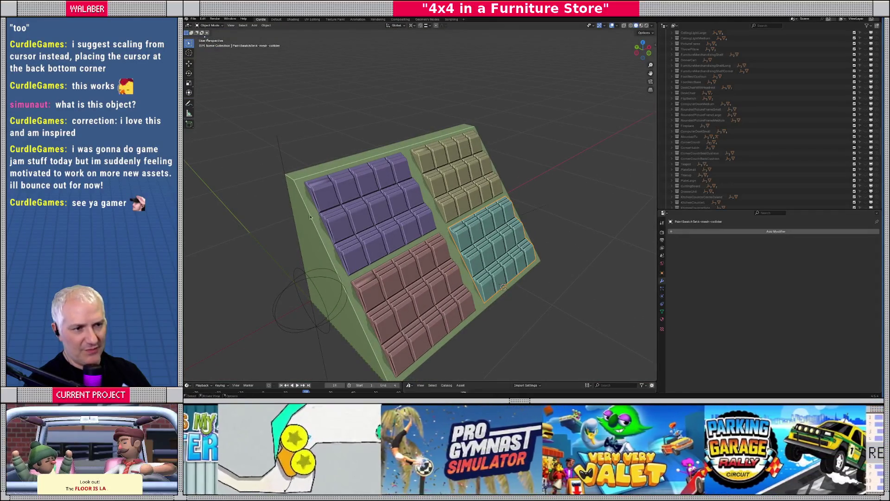
pyautogui.scroll(8, 434, 275)
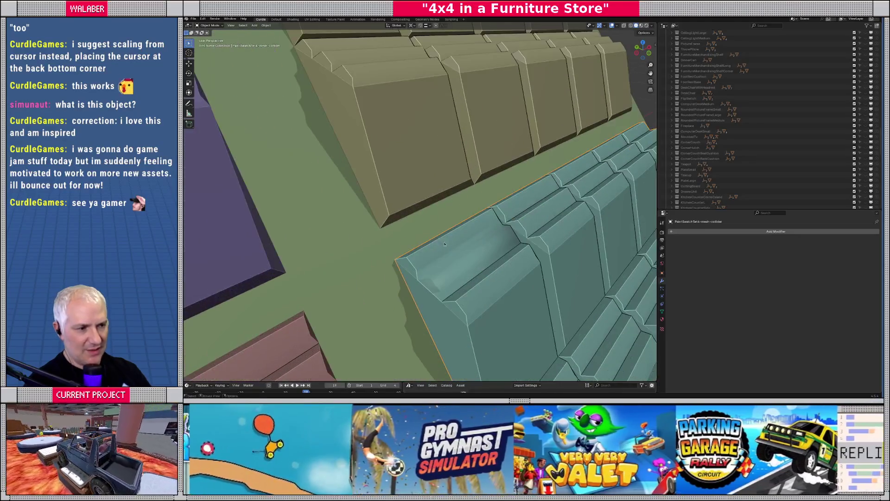
# - Mark the currently selected teal block edge as sharp
pyautogui.press('Tab')
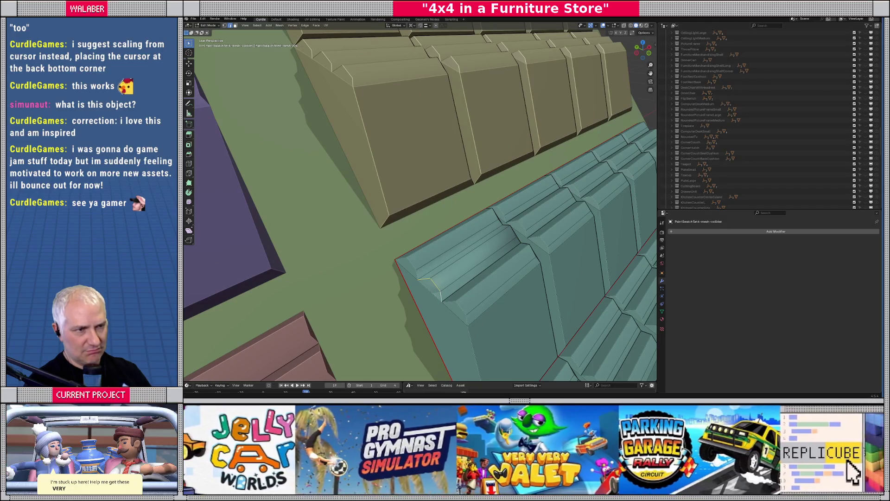
pyautogui.click(305, 26)
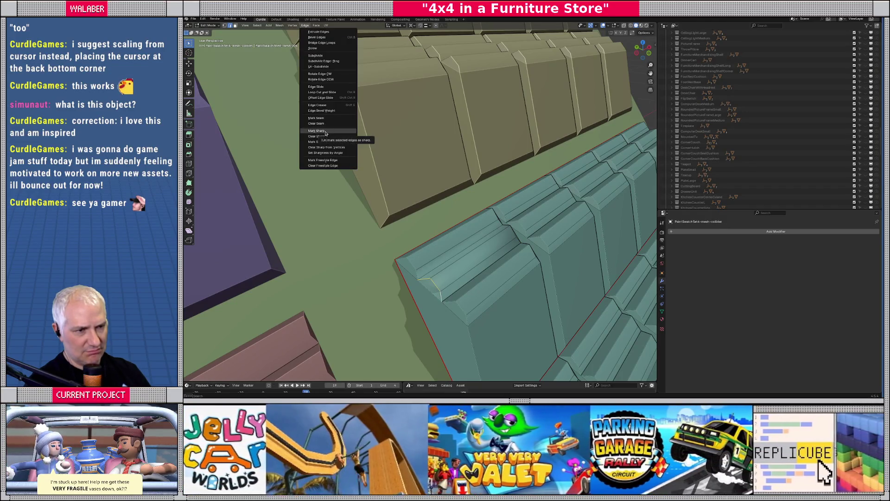
pyautogui.click(326, 134)
pyautogui.press('Tab')
pyautogui.moveTo(475, 270)
pyautogui.mouseDown(button='middle')
pyautogui.moveTo(352, 214)
pyautogui.moveTo(402, 252)
pyautogui.moveTo(379, 268)
pyautogui.moveTo(389, 240)
pyautogui.mouseUp(button='middle')
# - Select the teal ridge edge loop and change its sharp marking
pyautogui.press('Tab')
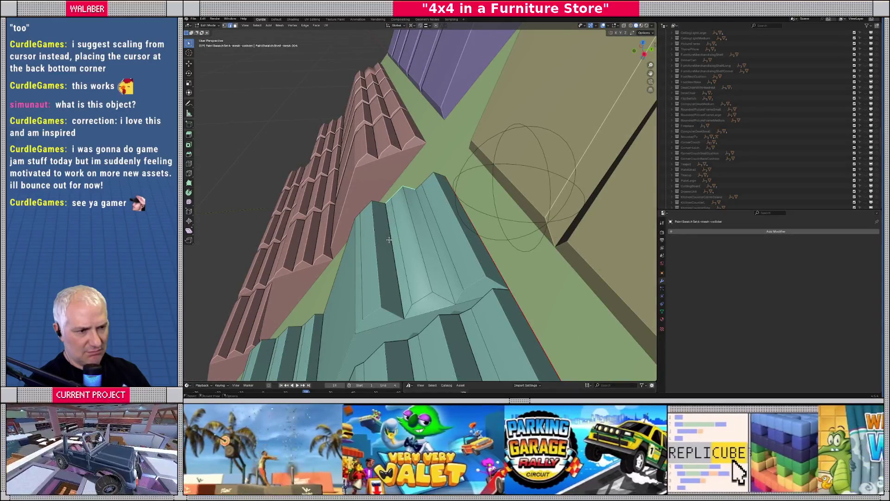
pyautogui.keyDown('alt'); pyautogui.keyDown('shift'); pyautogui.click(431, 261); pyautogui.keyUp('shift'); pyautogui.keyUp('alt')
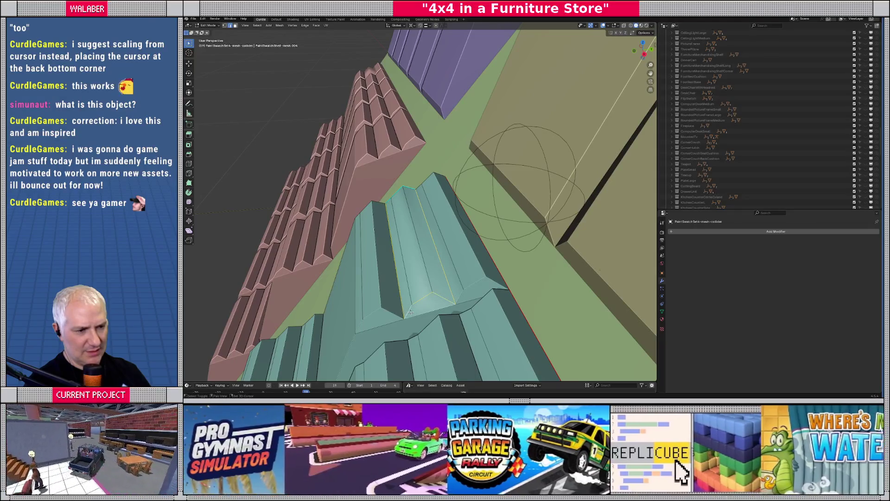
pyautogui.click(306, 26)
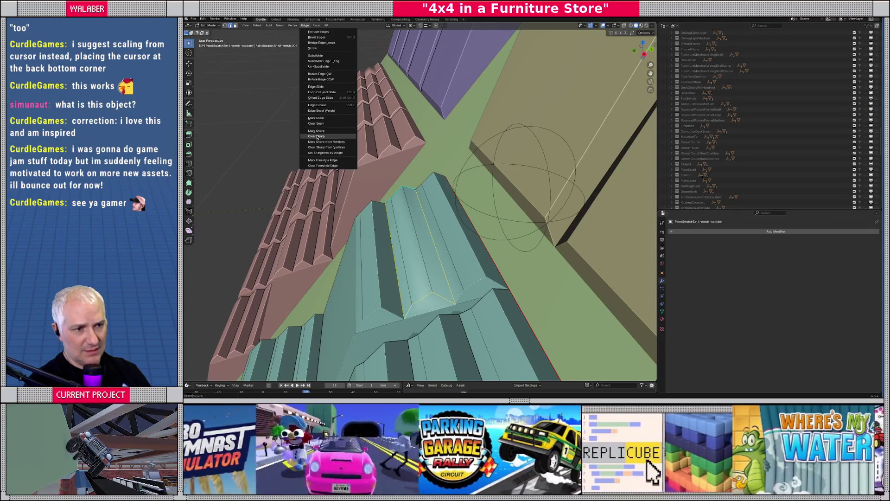
pyautogui.click(324, 135)
pyautogui.press('Tab')
pyautogui.moveTo(409, 289); pyautogui.dragTo(393, 272, button='middle')
# - Mark another teal ridge edge loop sharp and return to Object Mode
pyautogui.press('Tab')
pyautogui.keyDown('alt'); pyautogui.click(396, 241); pyautogui.keyUp('alt')
pyautogui.press('KP_Decimal')
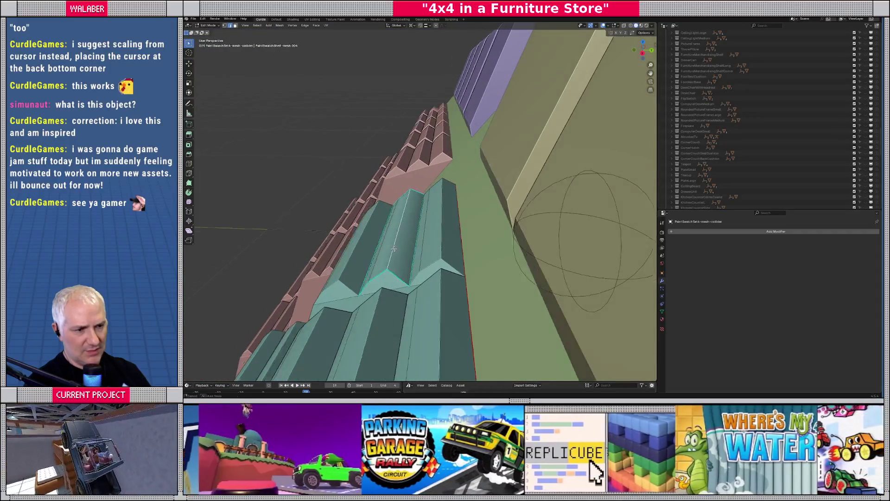
pyautogui.click(303, 25)
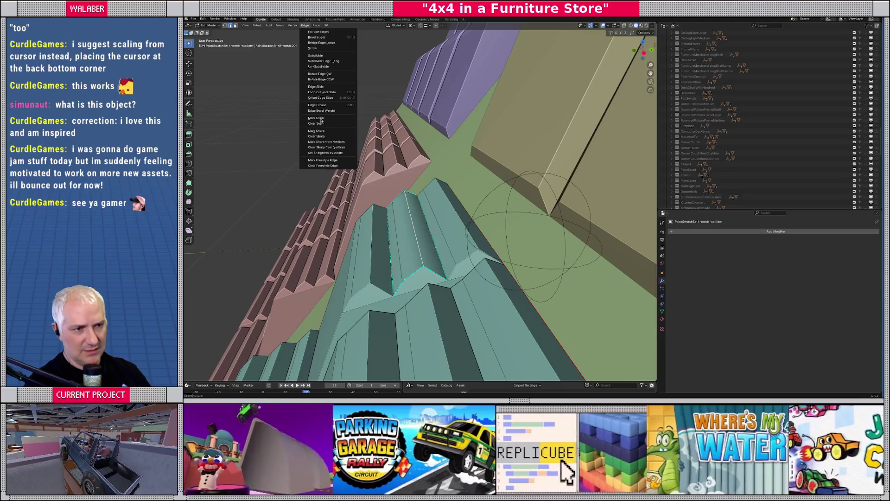
pyautogui.click(316, 131)
pyautogui.moveTo(434, 251)
pyautogui.mouseDown(button='middle')
pyautogui.moveTo(406, 249)
pyautogui.moveTo(441, 255)
pyautogui.mouseUp(button='middle')
pyautogui.press('Tab')
pyautogui.scroll(-5, 442, 255)
pyautogui.scroll(6, 464, 246)
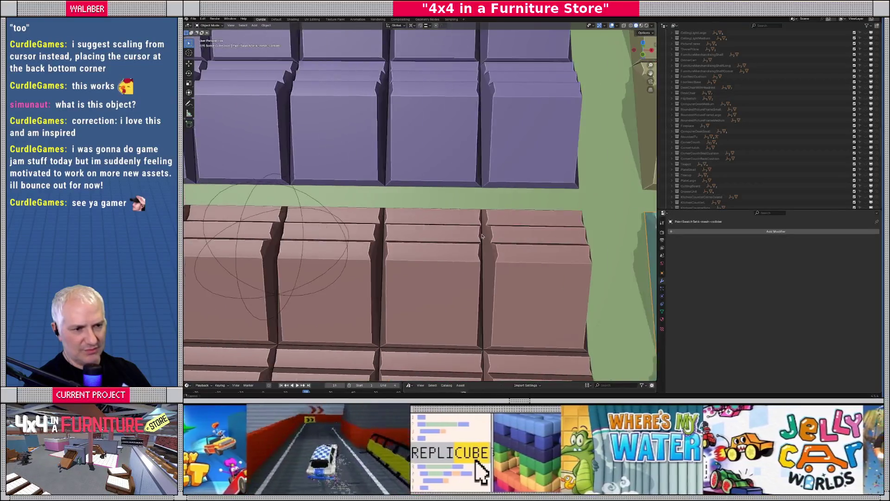
# - Select all four swatch grids and apply Shade Auto Smooth to them
pyautogui.moveTo(482, 236); pyautogui.dragTo(463, 231, button='middle')
pyautogui.scroll(-6, 475, 234)
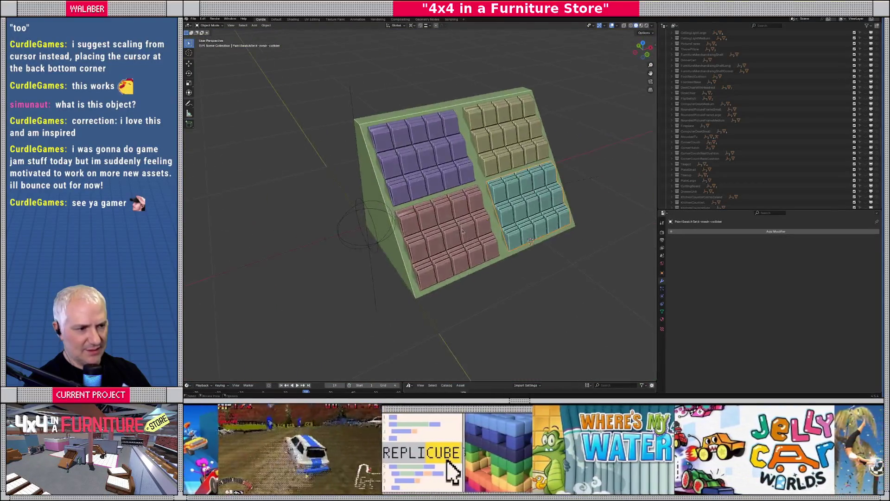
pyautogui.scroll(3, 462, 231)
pyautogui.keyDown('shift'); pyautogui.click(418, 116); pyautogui.keyUp('shift')
pyautogui.keyDown('shift'); pyautogui.click(570, 93); pyautogui.keyUp('shift')
pyautogui.keyDown('shift'); pyautogui.click(602, 209); pyautogui.keyUp('shift')
pyautogui.keyDown('shift'); pyautogui.click(480, 194); pyautogui.keyUp('shift')
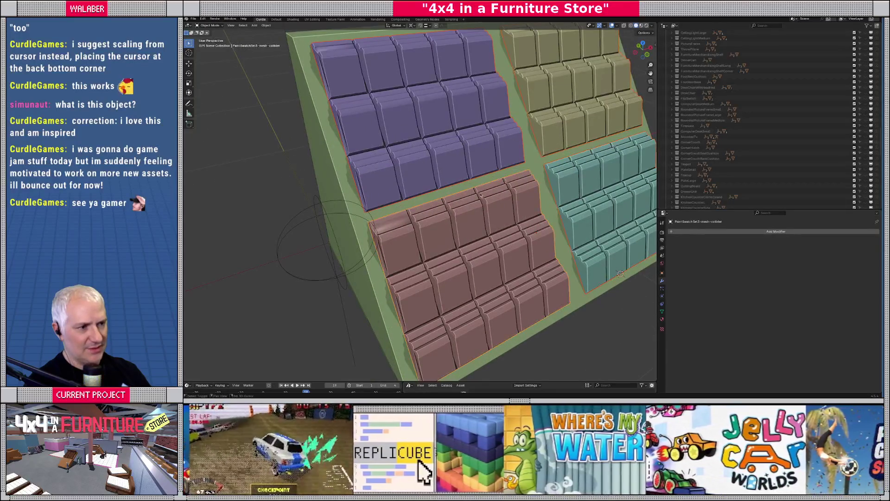
pyautogui.click(267, 25)
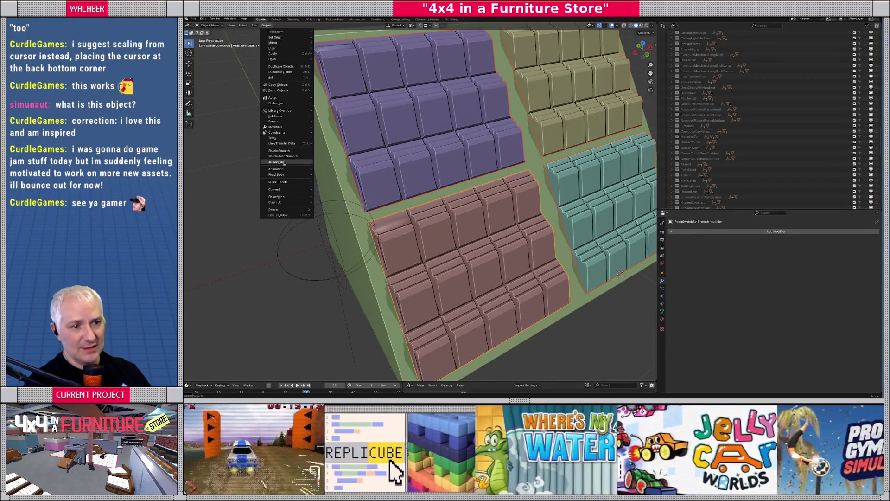
pyautogui.click(283, 162)
# - Set the Smooth by Angle modifier's angle to 50°
pyautogui.moveTo(424, 212)
pyautogui.mouseDown(button='middle')
pyautogui.moveTo(479, 238)
pyautogui.moveTo(449, 157)
pyautogui.moveTo(449, 165)
pyautogui.mouseUp(button='middle')
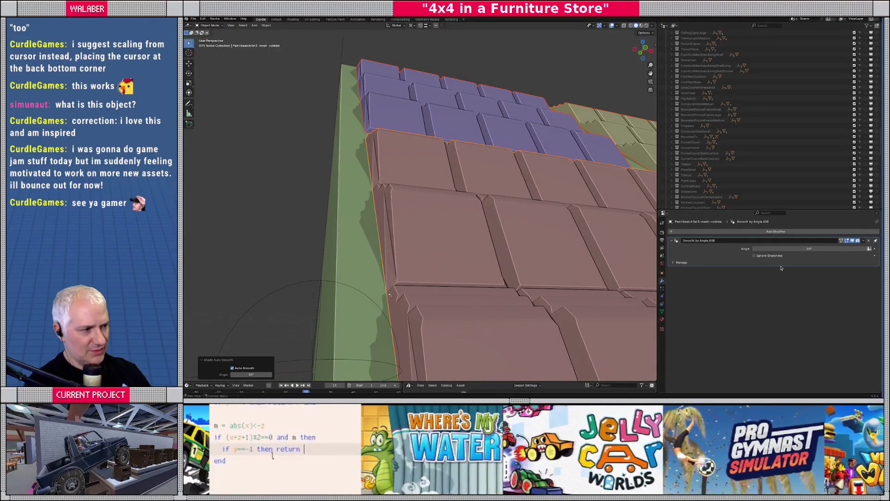
pyautogui.moveTo(809, 249); pyautogui.dragTo(820, 248)
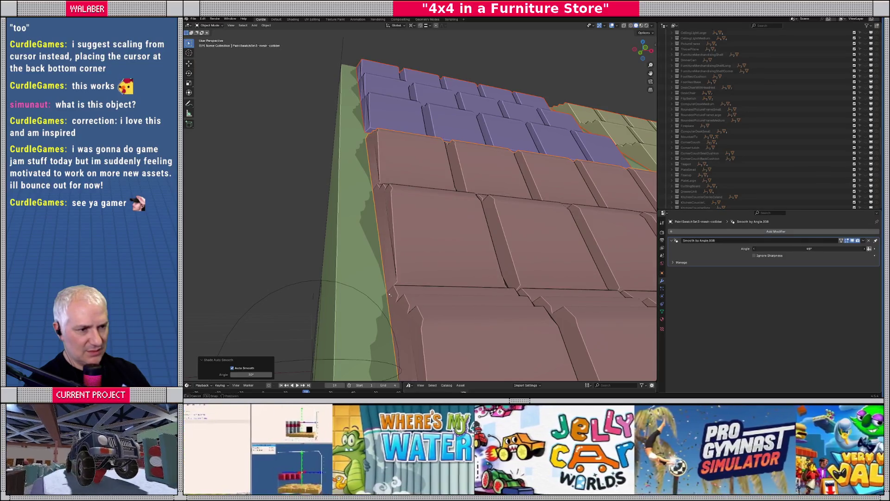
pyautogui.moveTo(408, 278)
pyautogui.mouseDown(button='middle')
pyautogui.moveTo(444, 234)
pyautogui.moveTo(490, 227)
pyautogui.mouseUp(button='middle')
pyautogui.moveTo(755, 249); pyautogui.dragTo(754, 249)
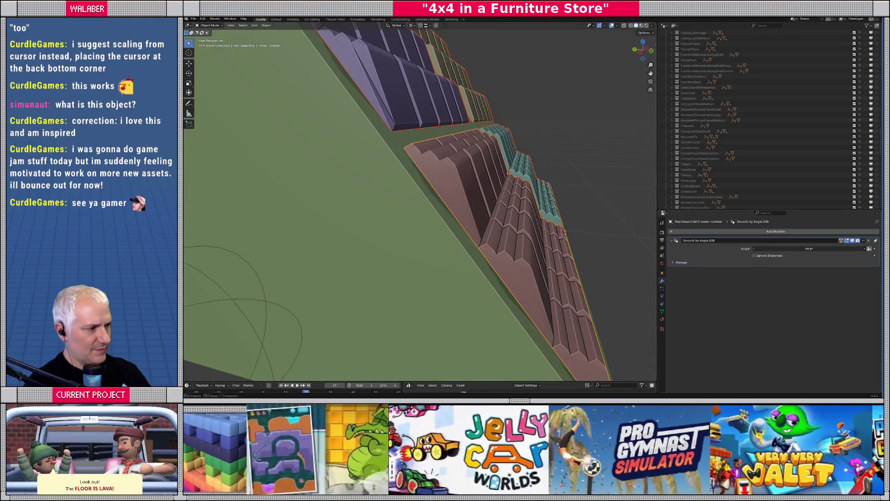
pyautogui.write('50')
pyautogui.press('Return')
pyautogui.moveTo(441, 223); pyautogui.dragTo(464, 279, button='middle')
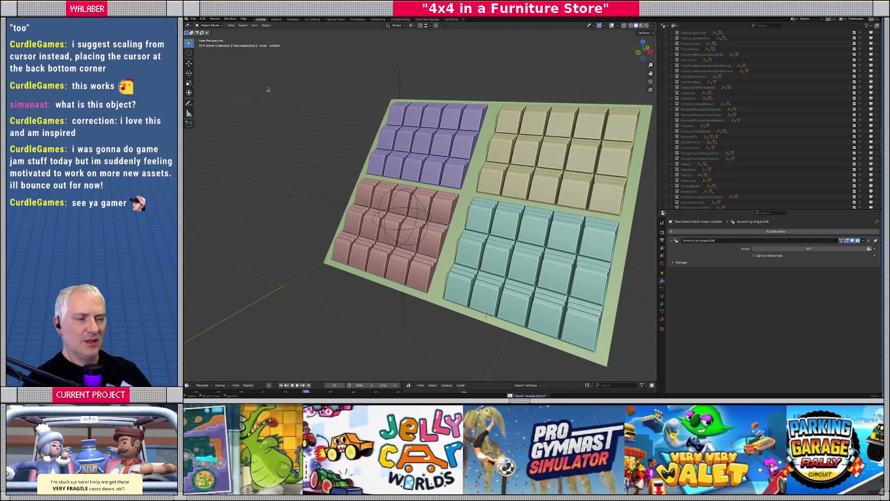
# - Export the props collection as a glTF 2.0 file
pyautogui.scroll(-10, 746, 134)
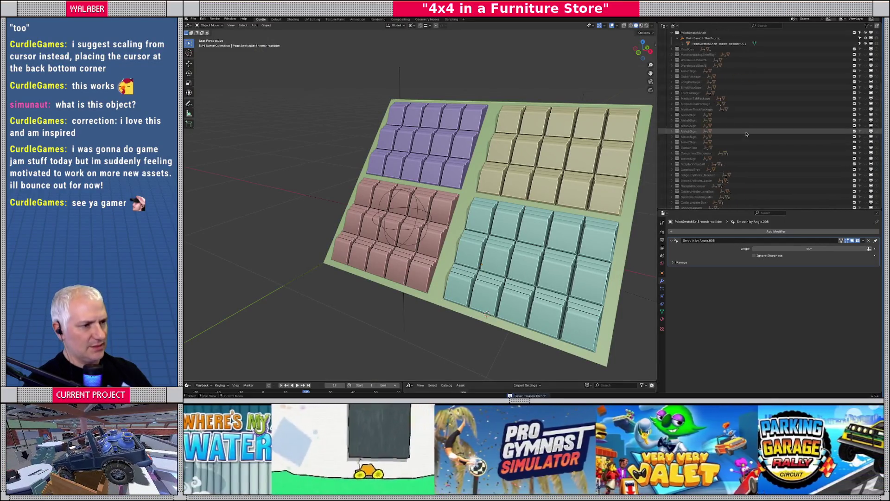
pyautogui.scroll(10, 747, 135)
pyautogui.click(679, 49)
pyautogui.click(192, 19)
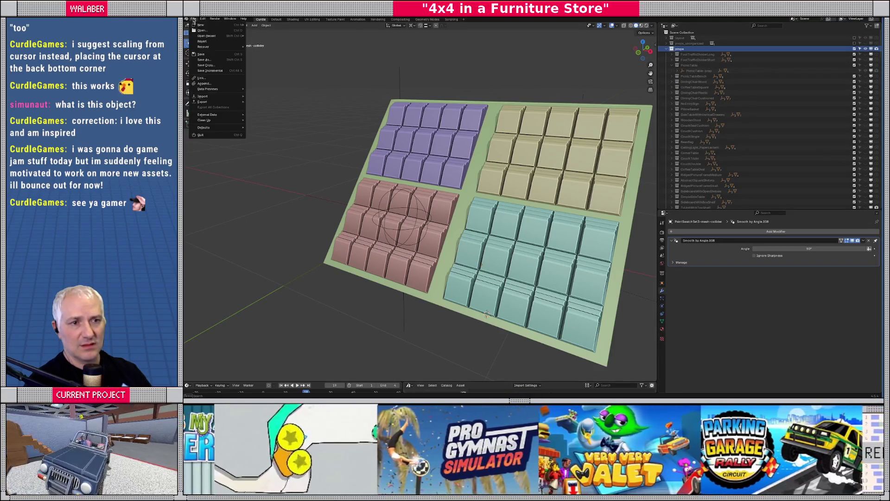
pyautogui.moveTo(216, 103)
pyautogui.click(278, 157)
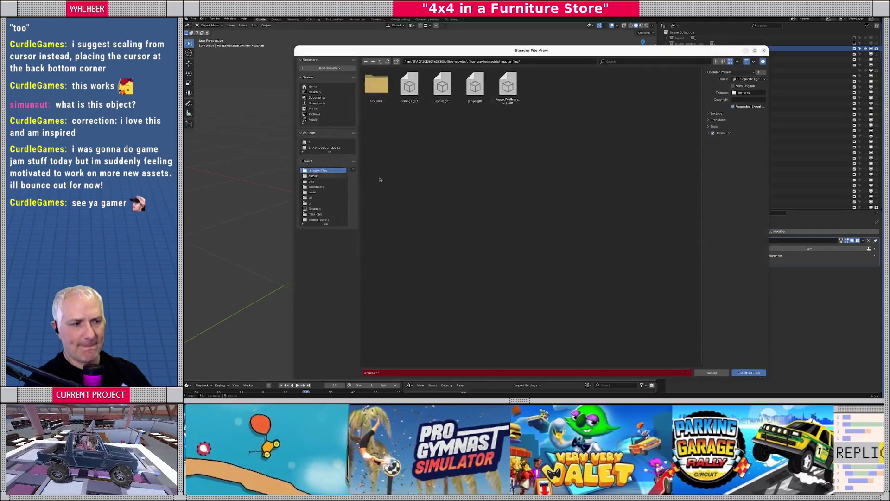
pyautogui.click(749, 373)
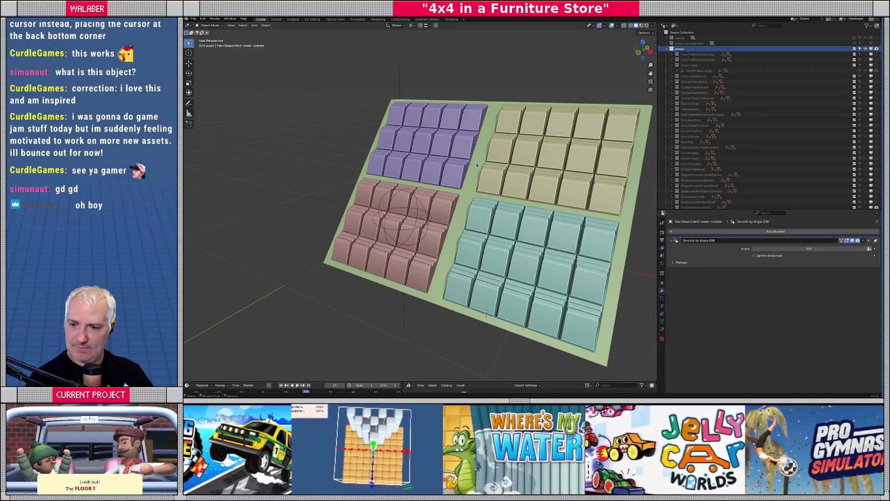
# - Tilt the view more top-down over the board, then switch to Godot
pyautogui.moveTo(475, 167); pyautogui.dragTo(427, 108, button='middle')
pyautogui.scroll(-3, 427, 108)
pyautogui.scroll(3, 422, 117)
pyautogui.hotkey('alt', 'Tab')
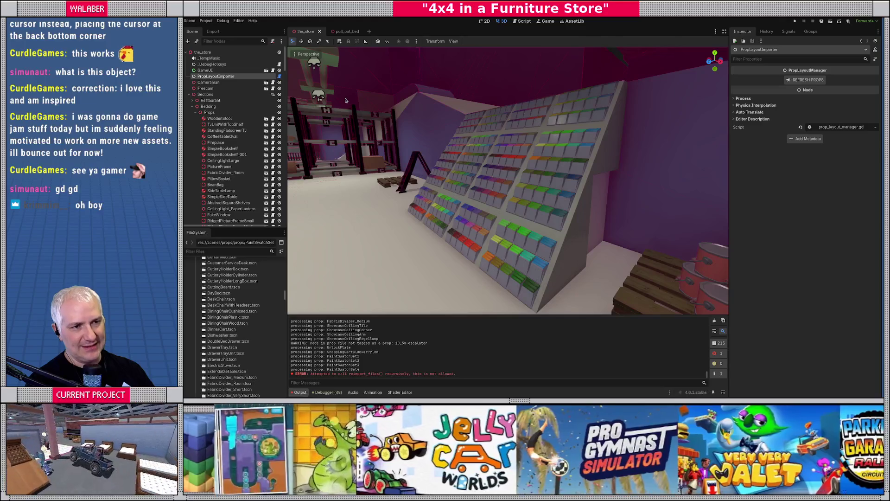
# - Open Godot's Project menu, then orbit around the imported paint-swatch shelf from several angles
pyautogui.click(206, 21)
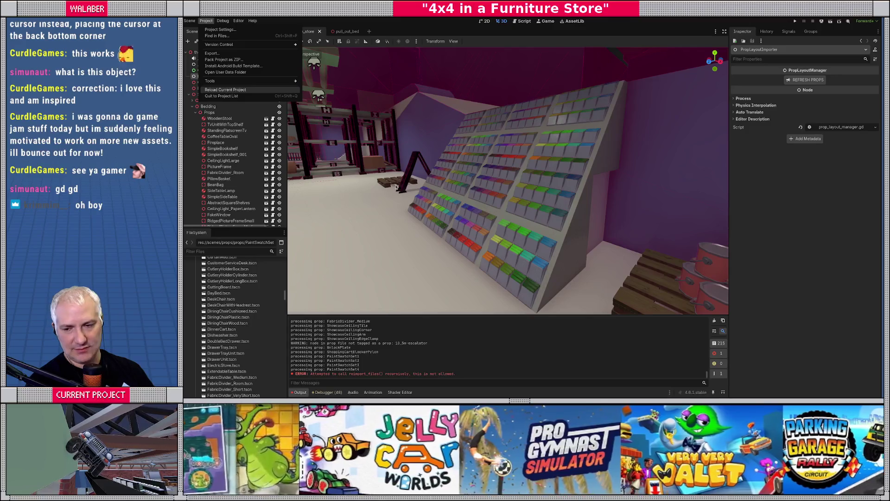
pyautogui.hotkey('alt', 'Tab')
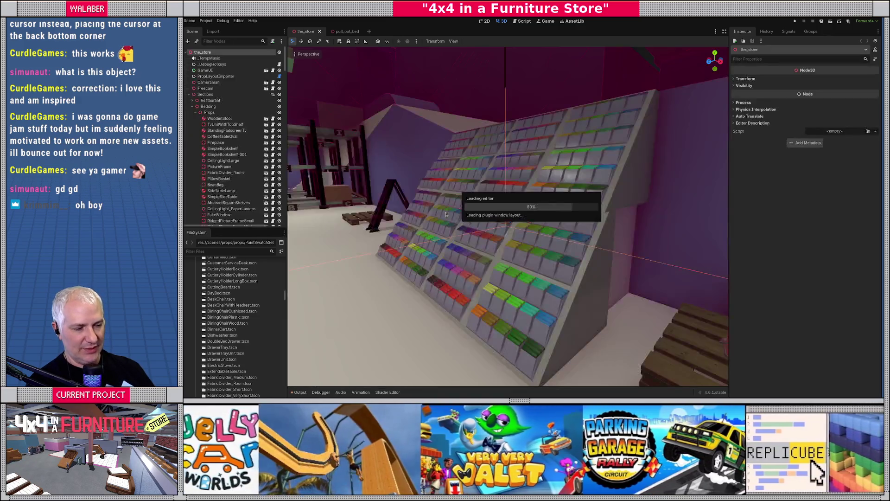
pyautogui.moveTo(529, 256)
pyautogui.mouseDown(button='middle')
pyautogui.moveTo(495, 259)
pyautogui.moveTo(587, 214)
pyautogui.mouseUp(button='middle')
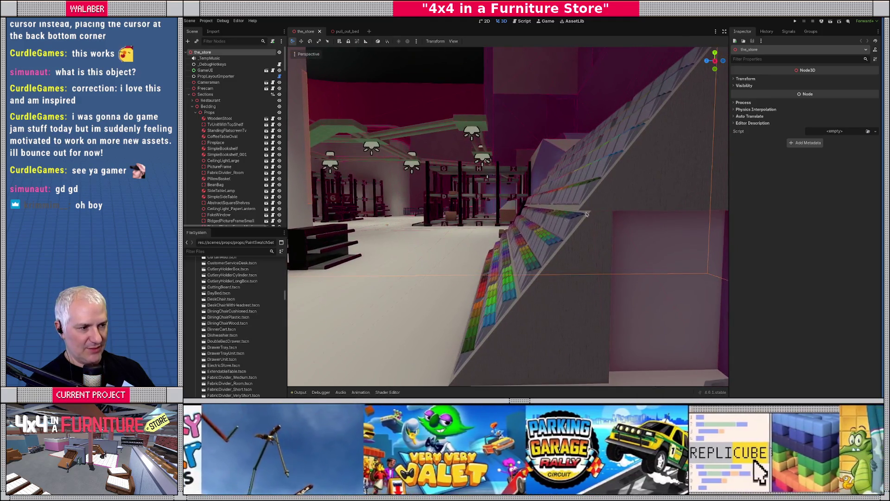
pyautogui.moveTo(590, 246); pyautogui.dragTo(573, 219, button='middle')
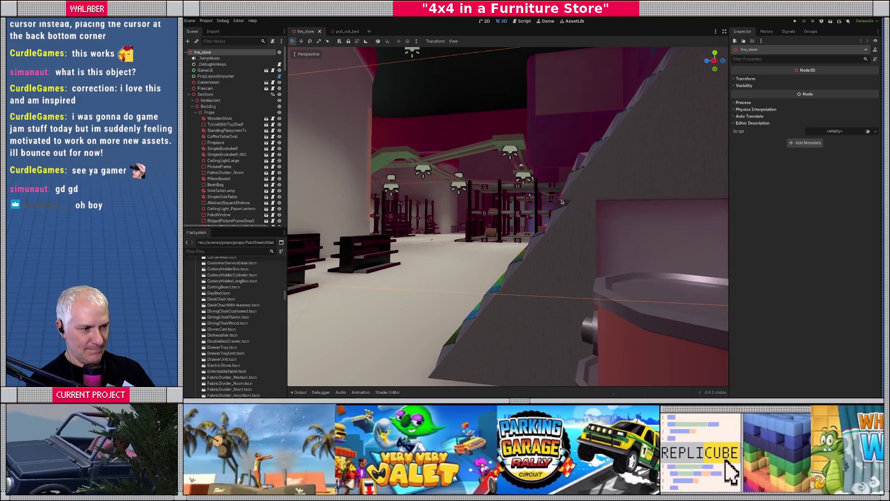
pyautogui.moveTo(553, 228); pyautogui.dragTo(566, 241, button='middle')
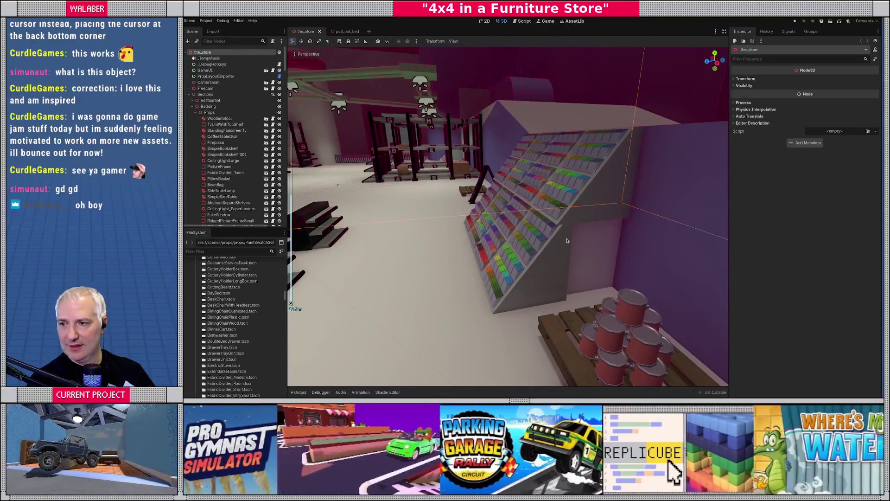
pyautogui.hotkey('alt', 'Tab')
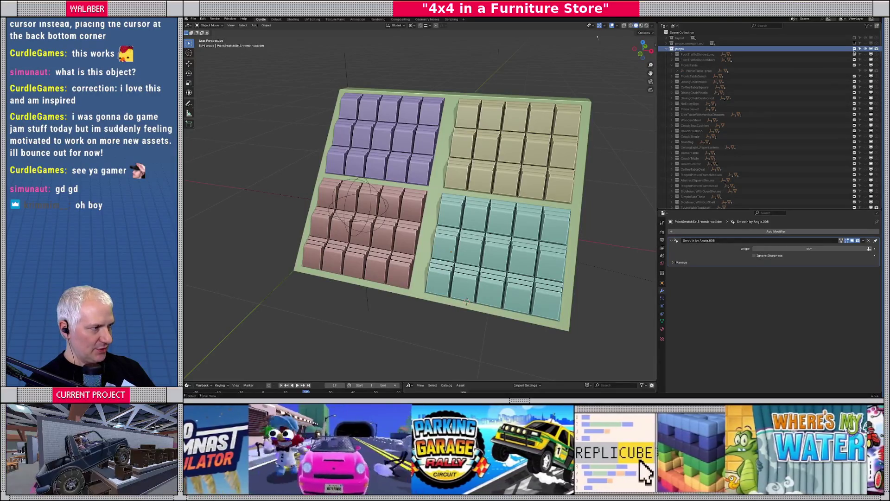
# - Show the Layout collection and exclude Props, ceilings, outdoor and sections to reveal the roofless store
pyautogui.click(855, 48)
pyautogui.click(855, 37)
pyautogui.scroll(-5, 474, 174)
pyautogui.scroll(-6, 474, 174)
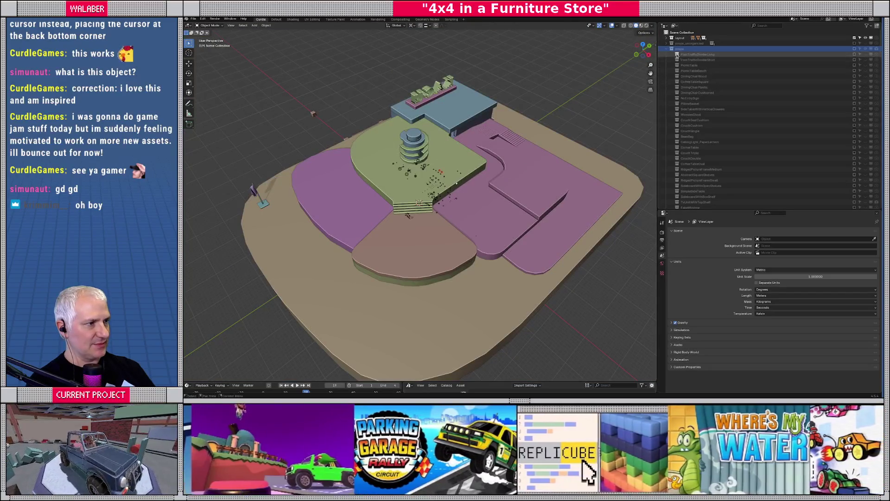
pyautogui.click(667, 38)
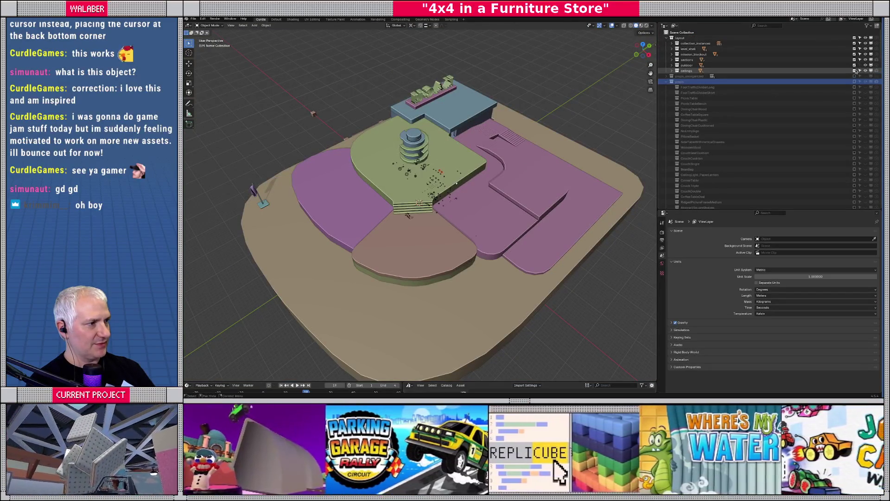
pyautogui.click(854, 71)
pyautogui.click(854, 65)
pyautogui.moveTo(417, 200); pyautogui.dragTo(491, 204, button='middle')
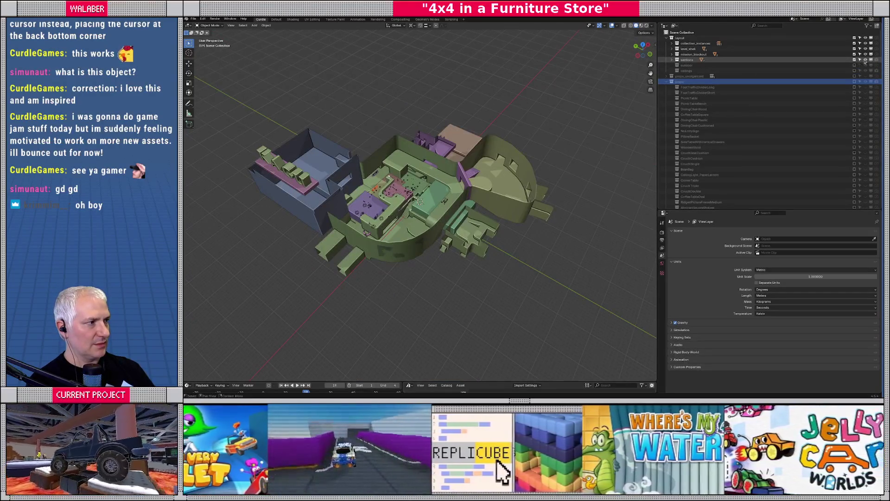
pyautogui.click(865, 60)
pyautogui.scroll(5, 420, 204)
pyautogui.moveTo(420, 204); pyautogui.dragTo(431, 186, button='middle')
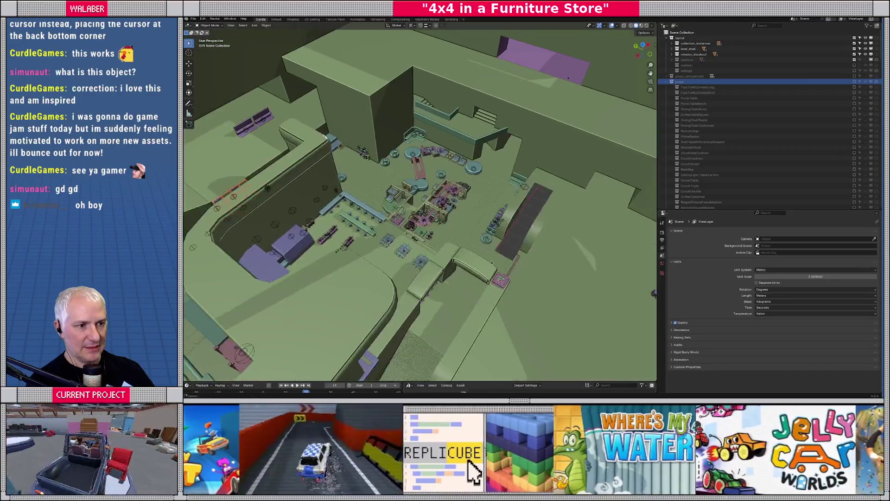
pyautogui.moveTo(454, 214); pyautogui.dragTo(466, 227, button='middle')
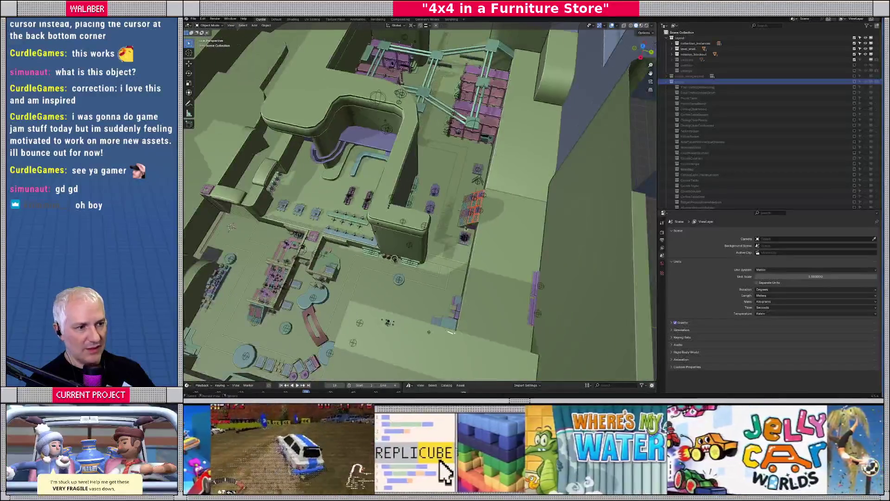
pyautogui.scroll(-6, 462, 232)
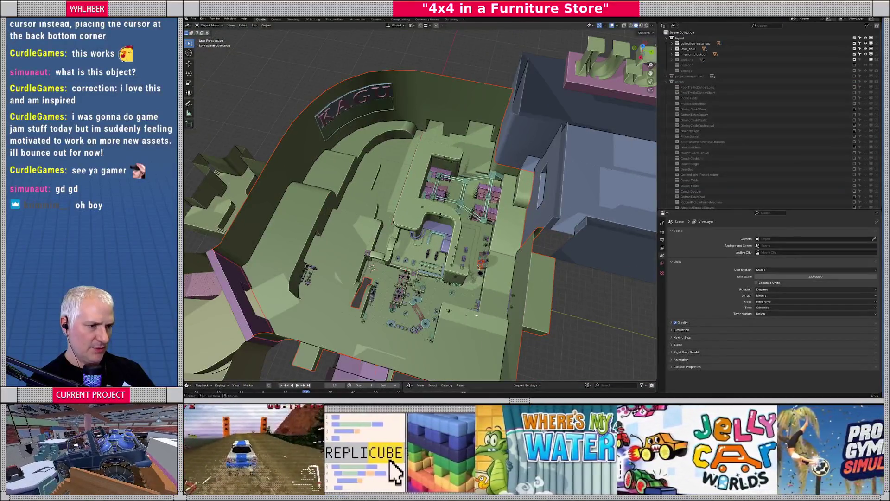
# - Select five paint swatch sets on the shelf, from PaintSwatchSet4 to PaintSwatchSet3.001
pyautogui.click(481, 267)
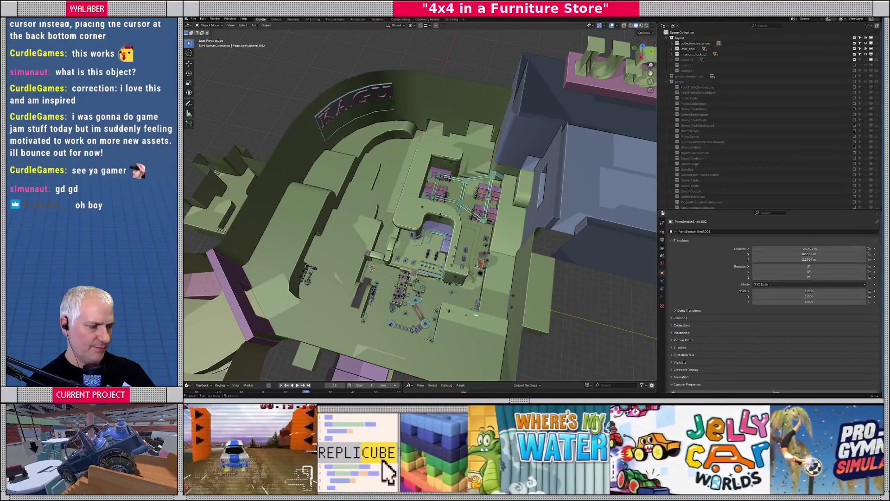
pyautogui.press('KP_Decimal')
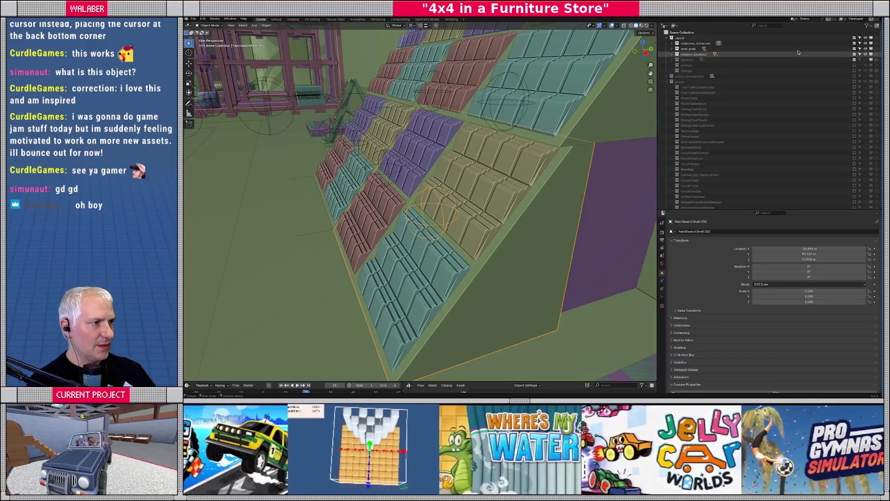
pyautogui.moveTo(491, 195); pyautogui.dragTo(438, 210, button='middle')
pyautogui.click(353, 208)
pyautogui.moveTo(353, 209)
pyautogui.mouseDown(button='middle')
pyautogui.moveTo(437, 266)
pyautogui.moveTo(352, 228)
pyautogui.mouseUp(button='middle')
pyautogui.click(352, 228)
pyautogui.click(405, 165)
pyautogui.click(464, 155)
pyautogui.click(480, 199)
pyautogui.click(420, 218)
pyautogui.moveTo(420, 218)
pyautogui.mouseDown(button='middle')
pyautogui.moveTo(403, 224)
pyautogui.moveTo(388, 213)
pyautogui.mouseUp(button='middle')
# - Move the selected swatch sets -0.3 m along the Y axis
pyautogui.press('g')
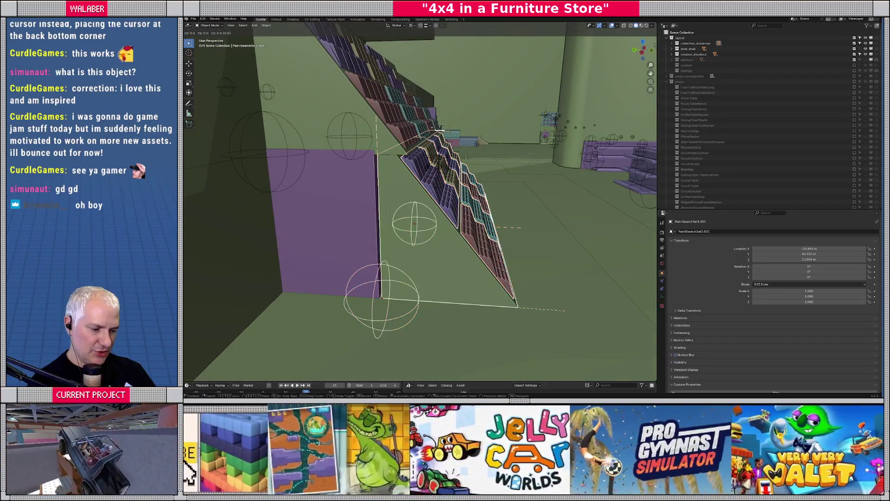
pyautogui.press('y')
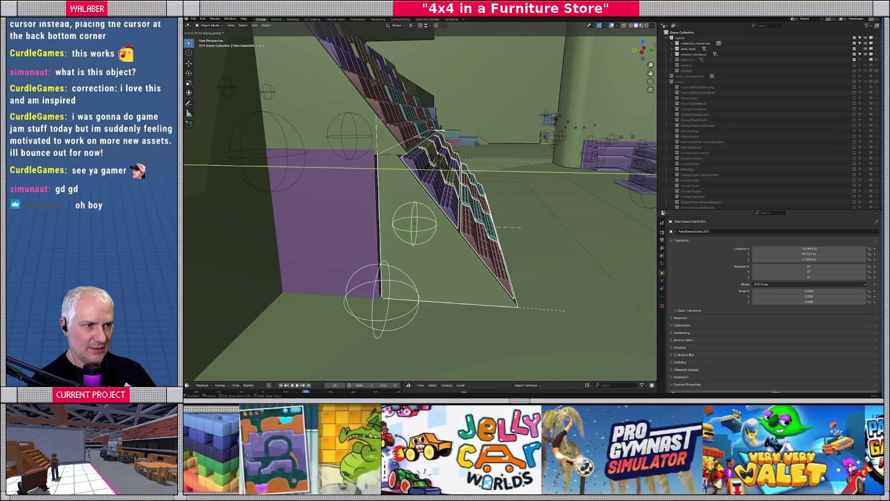
pyautogui.press('Escape')
pyautogui.click(423, 25)
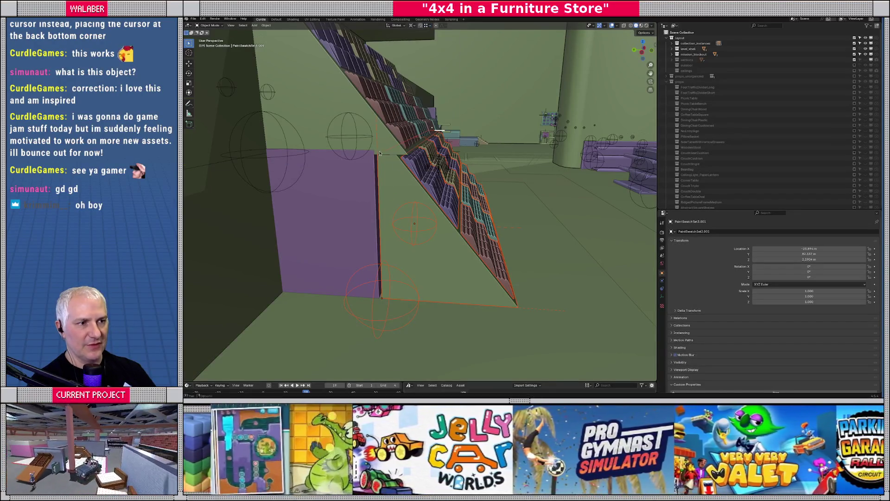
pyautogui.press('g')
pyautogui.press('y')
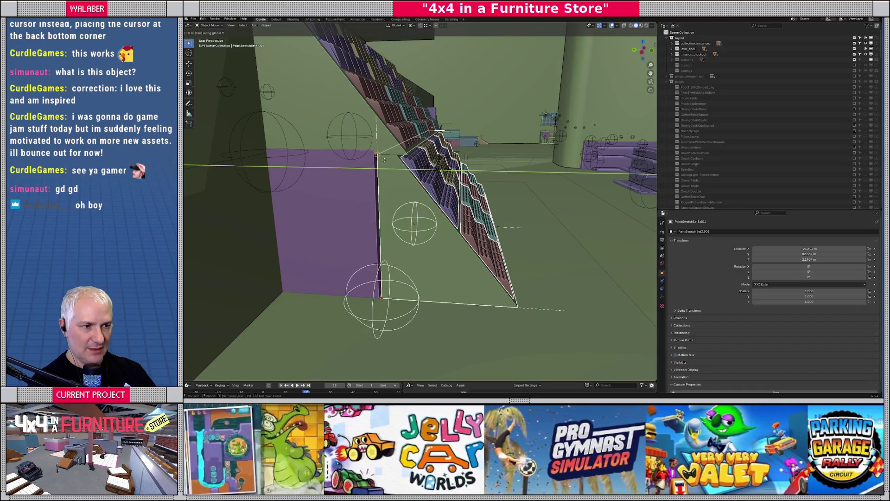
pyautogui.click(392, 203)
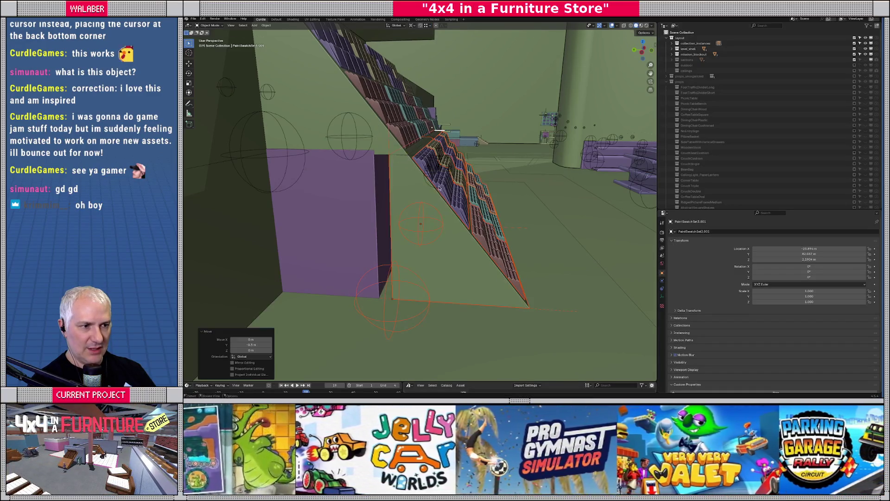
pyautogui.press('KP_Decimal')
pyautogui.moveTo(391, 203); pyautogui.dragTo(358, 84, button='middle')
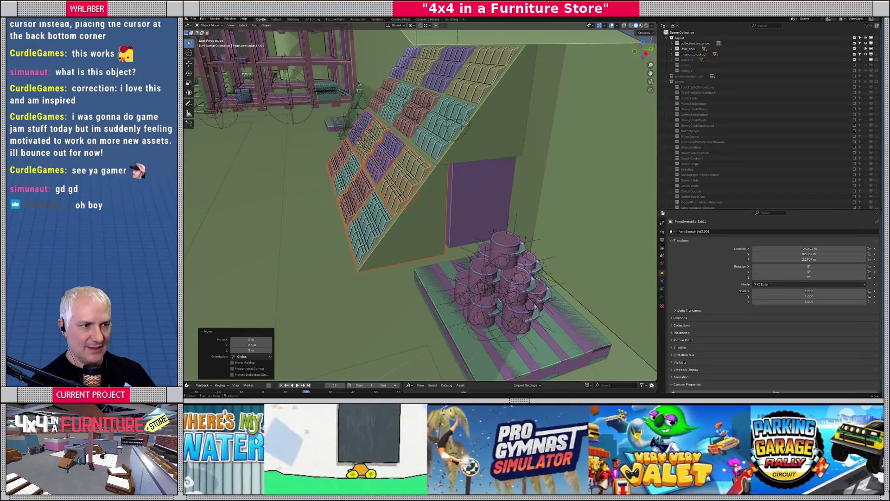
# - Rerun the prop layout export script from the Scripting workspace and switch to Godot
pyautogui.click(452, 19)
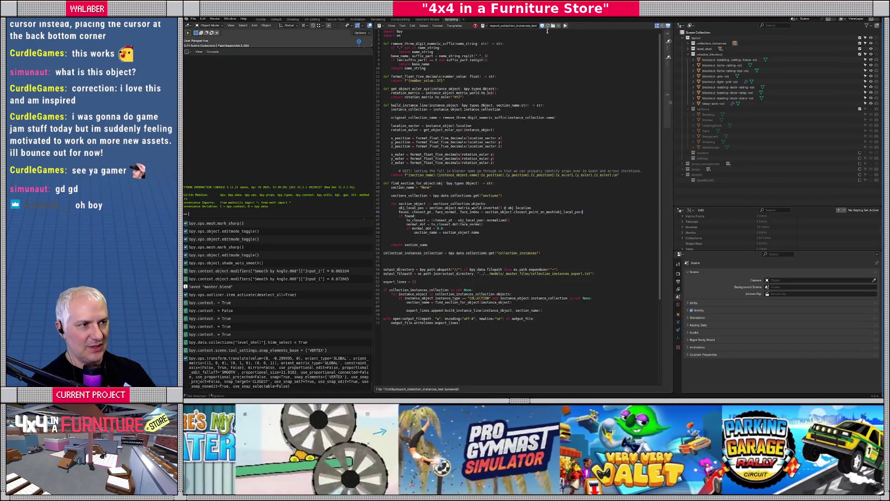
pyautogui.click(565, 25)
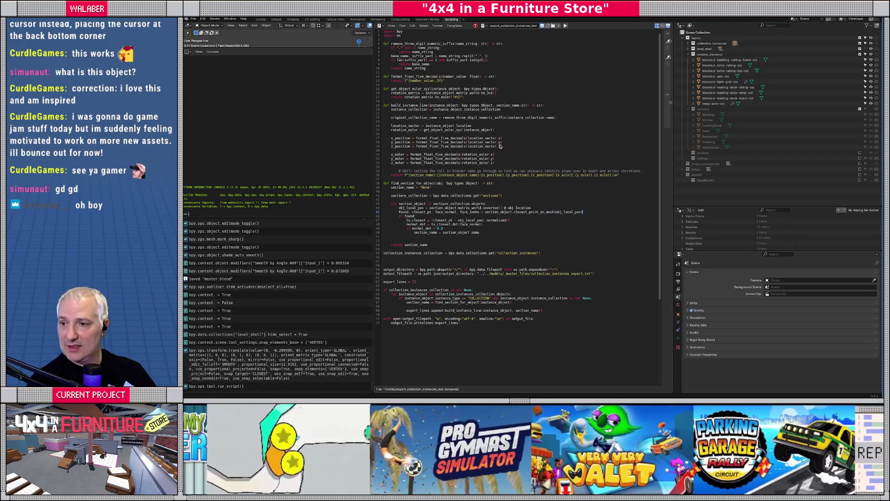
pyautogui.hotkey('alt', 'Tab')
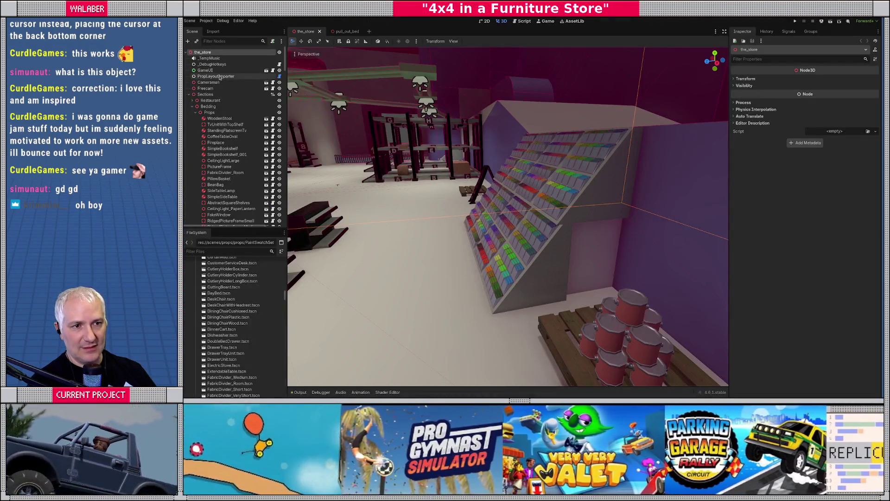
# - Refresh the PropLayoutImporter node's props from the new export
pyautogui.click(220, 77)
pyautogui.click(808, 80)
pyautogui.moveTo(533, 251); pyautogui.dragTo(522, 240, button='right')
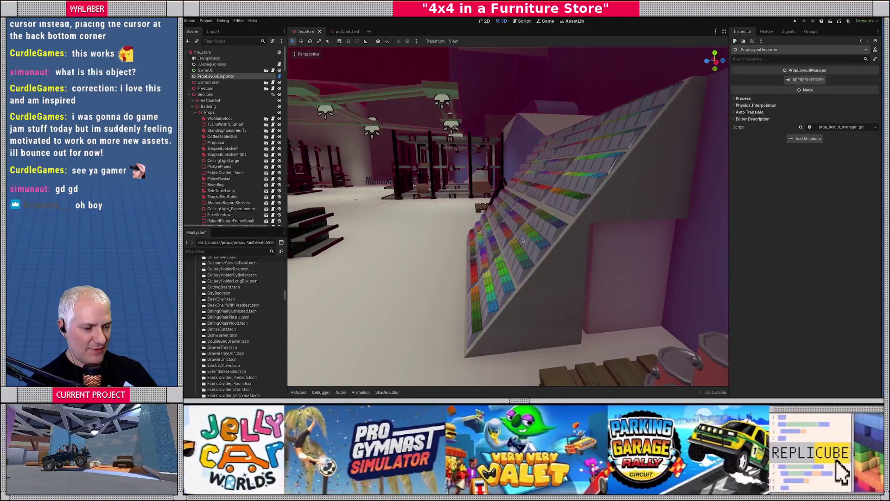
# - Play-test the store with F5, then stop the game and switch back to Blender
pyautogui.press('F5')
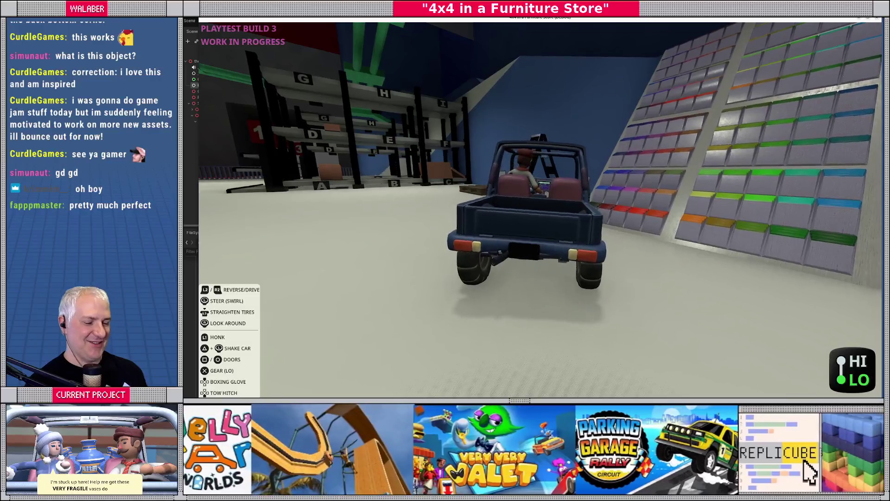
pyautogui.press('F8')
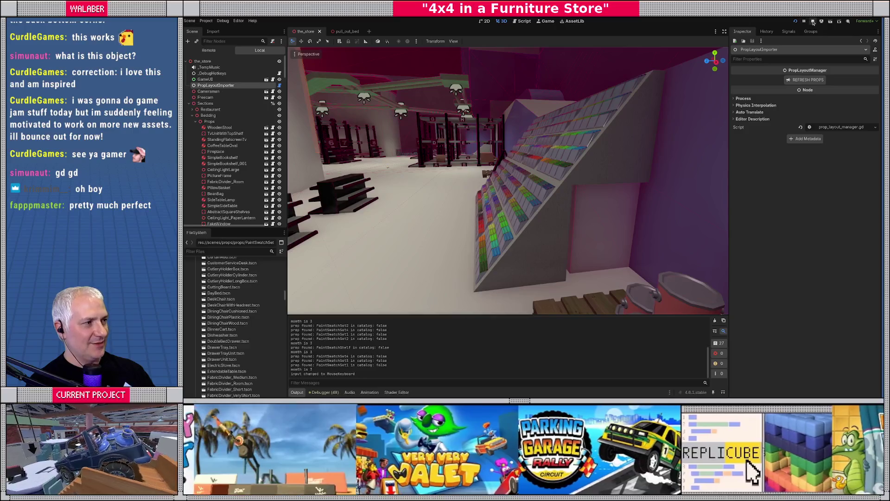
pyautogui.click(813, 22)
pyautogui.hotkey('alt', 'Tab')
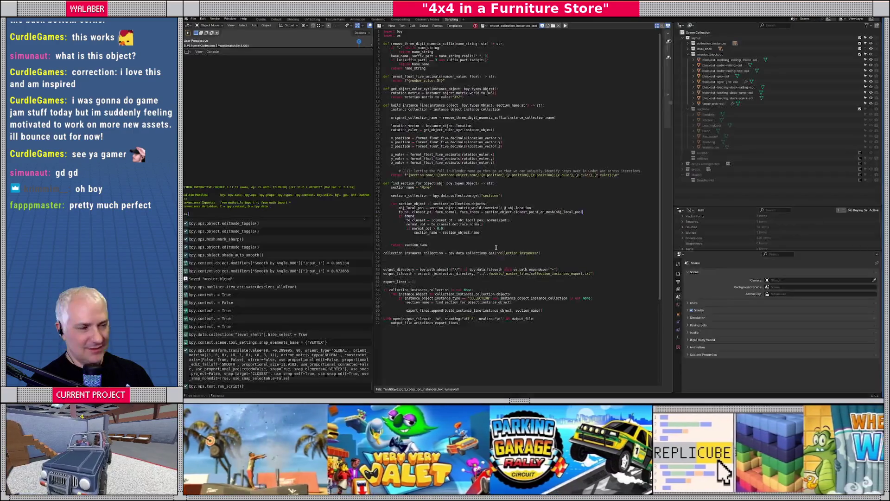
# - Delete the lower-right red and teal swatch blocks, then undo that deletion
pyautogui.click(261, 19)
pyautogui.moveTo(436, 186); pyautogui.dragTo(467, 195, button='middle')
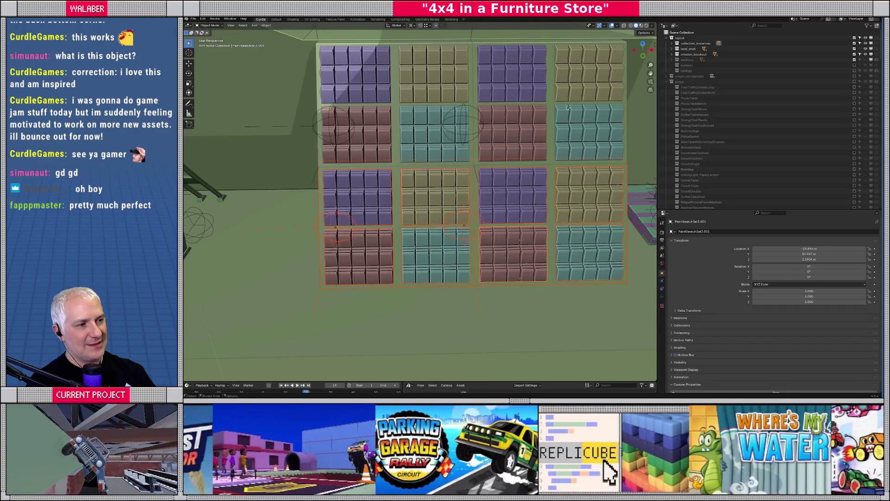
pyautogui.click(416, 134)
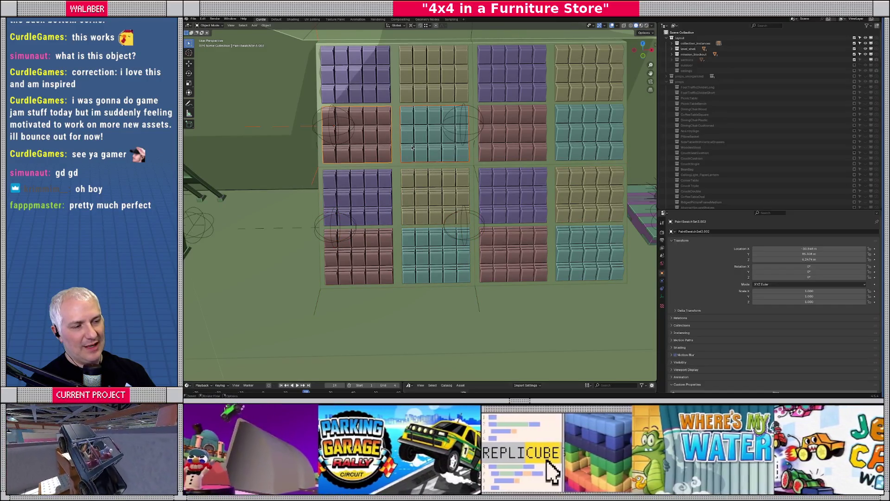
pyautogui.press('x')
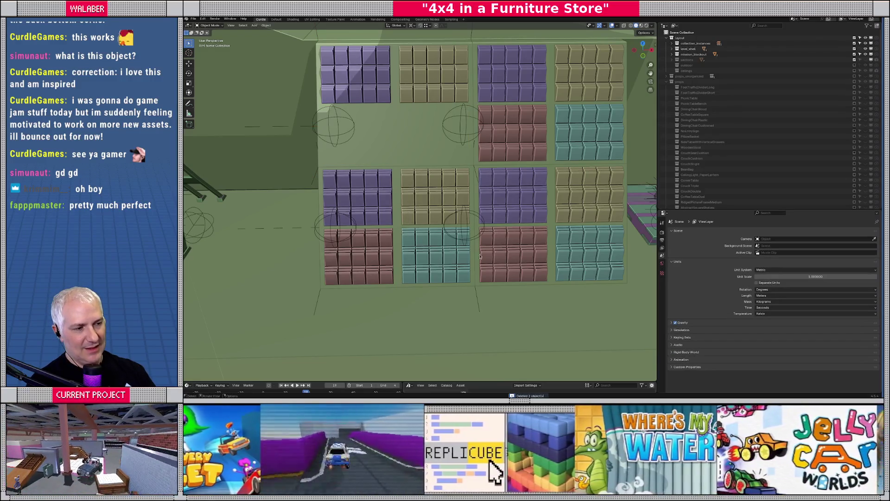
pyautogui.click(534, 254)
pyautogui.press('Delete')
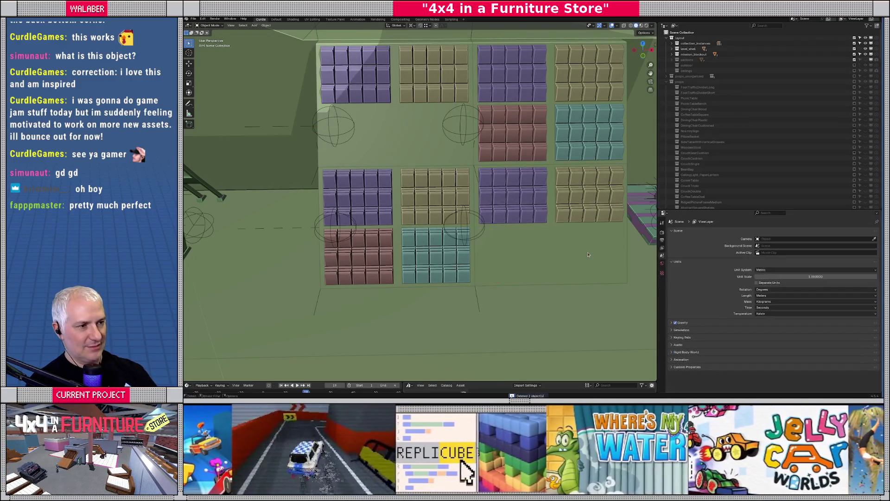
pyautogui.moveTo(588, 255)
pyautogui.mouseDown(button='middle')
pyautogui.moveTo(494, 217)
pyautogui.moveTo(513, 210)
pyautogui.mouseUp(button='middle')
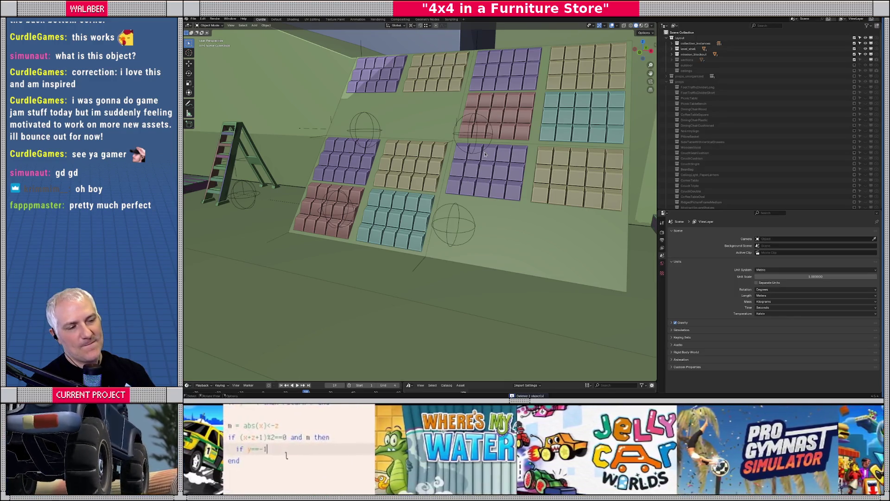
pyautogui.hotkey('ctrl', 'z')
pyautogui.hotkey('ctrl', 'z')
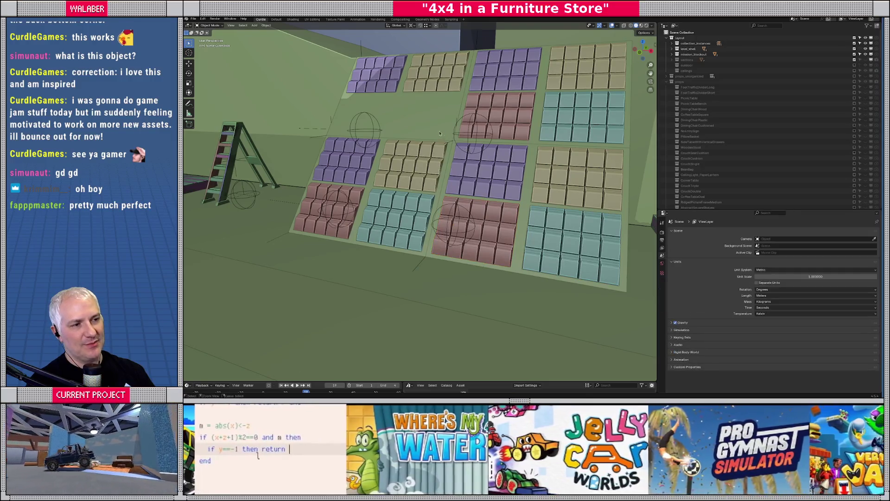
pyautogui.hotkey('ctrl', 'z')
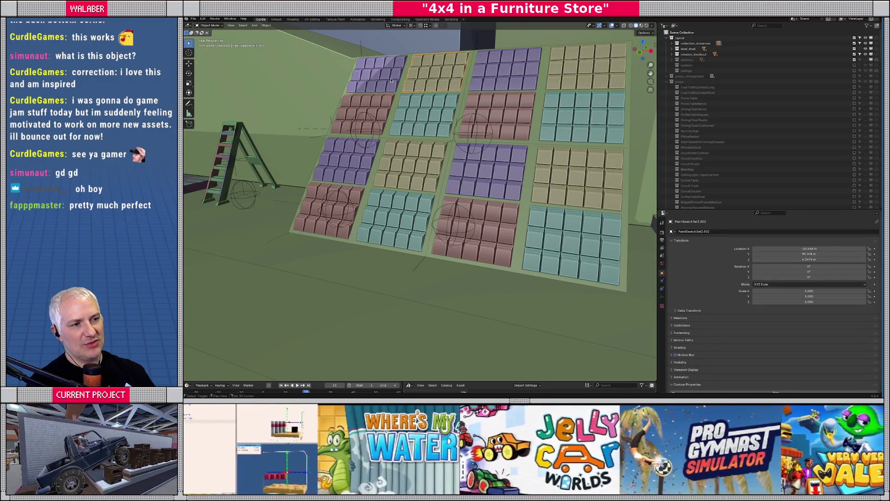
# - Select and delete the four unwanted swatch sets, then bring up Scripting
pyautogui.click(504, 241)
pyautogui.click(506, 240)
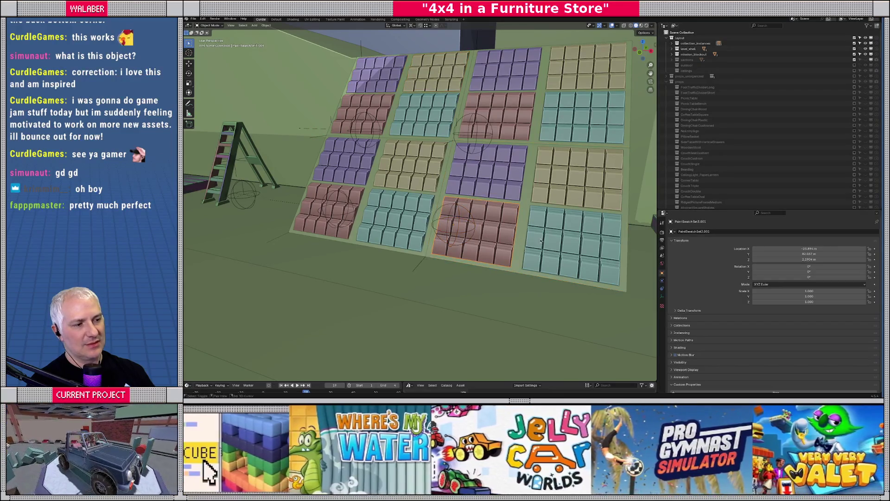
pyautogui.press('Delete')
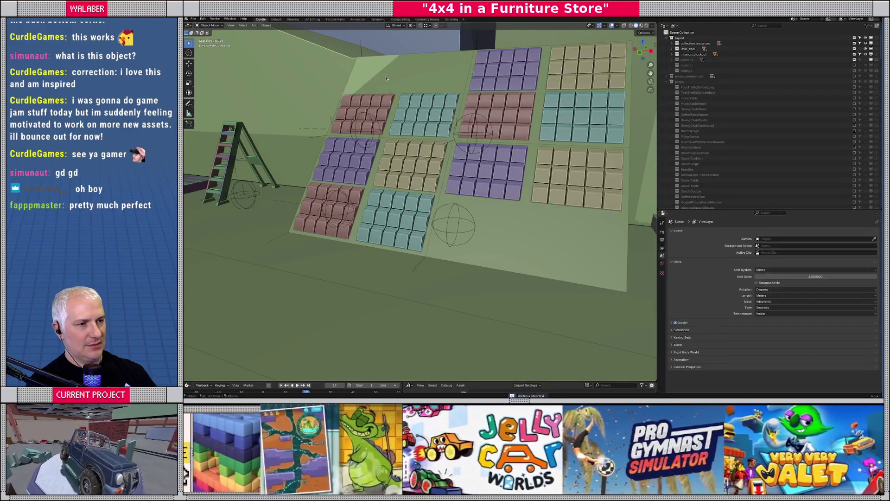
pyautogui.moveTo(514, 242)
pyautogui.mouseDown(button='middle')
pyautogui.moveTo(413, 254)
pyautogui.moveTo(430, 252)
pyautogui.mouseUp(button='middle')
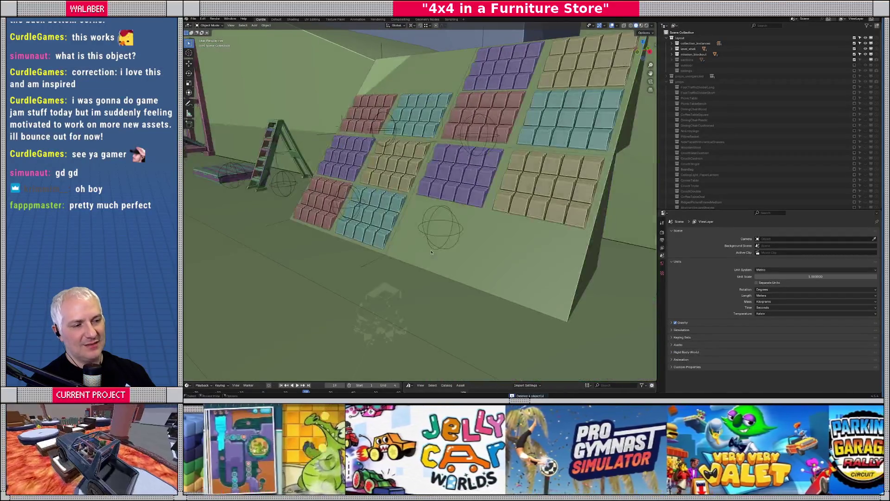
pyautogui.click(452, 20)
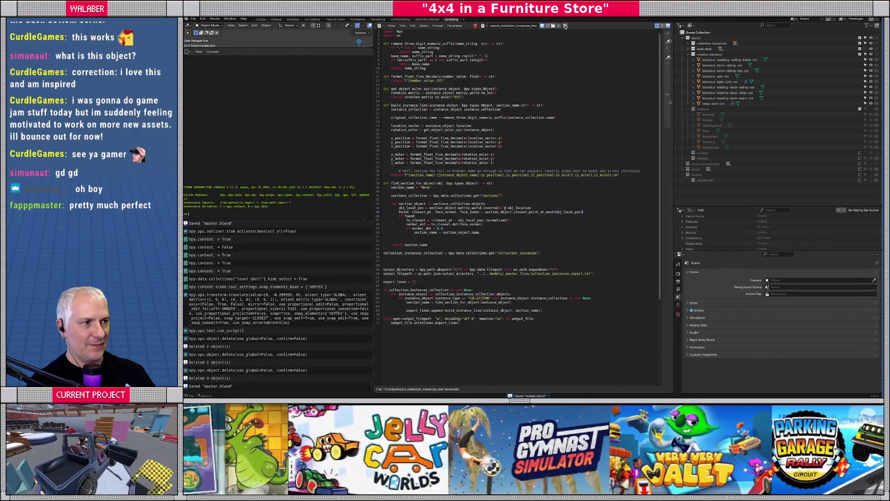
# - Rerun the collection export script, then launch the game from Godot's store scene
pyautogui.click(566, 26)
pyautogui.hotkey('alt', 'Tab')
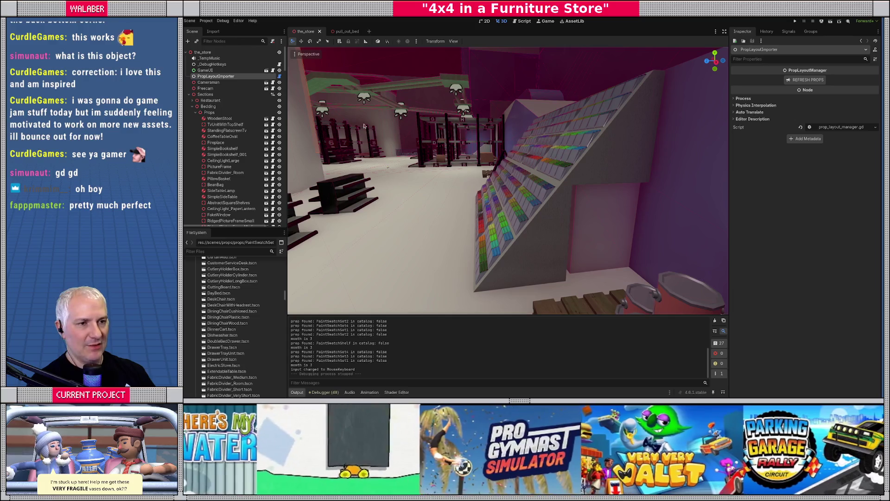
pyautogui.moveTo(519, 195); pyautogui.dragTo(556, 197, button='middle')
pyautogui.press('F5')
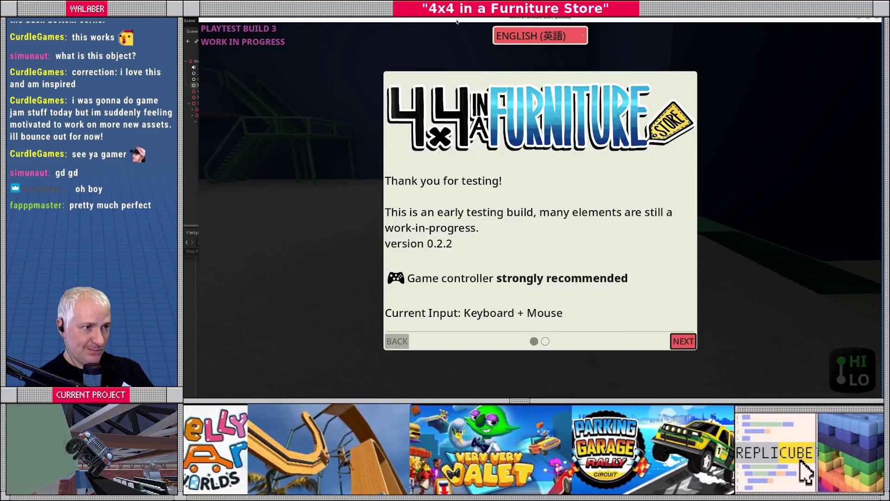
# - Get past the intro with the dev console, quit the game, save the scene and relaunch
pyautogui.press('Return')
pyautogui.press('Return')
pyautogui.press('`')
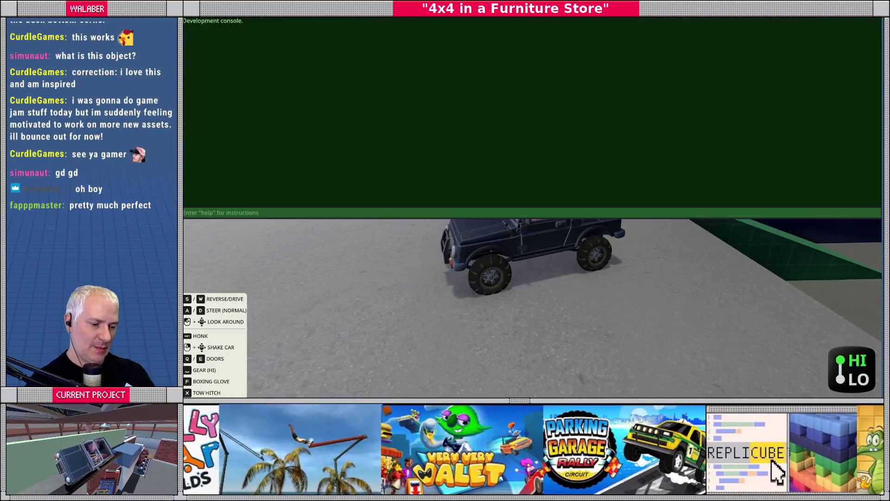
pyautogui.write('s Warehouse')
pyautogui.press('Return')
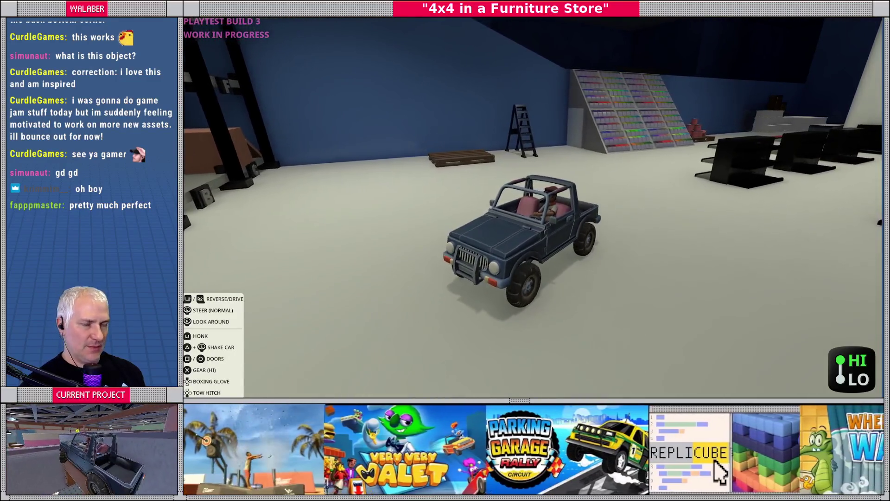
pyautogui.press('Escape')
pyautogui.press('F8')
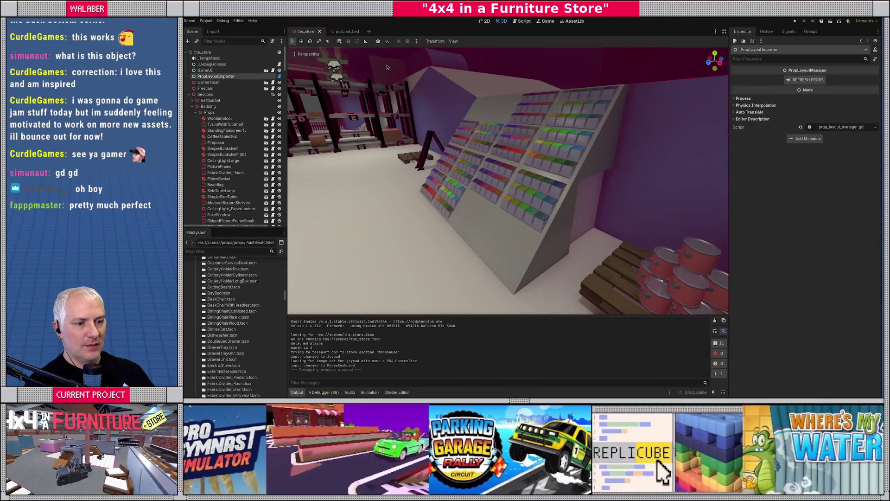
pyautogui.hotkey('ctrl', 's')
pyautogui.press('F5')
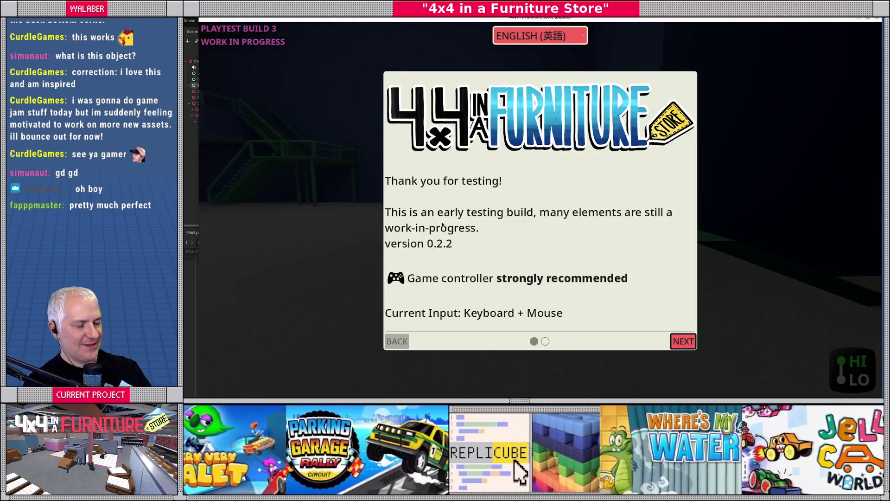
# - Start playing, drive the jeep around the swatch shelf, then stop the game with F8
pyautogui.press('Return')
pyautogui.press('Return')
pyautogui.press('`')
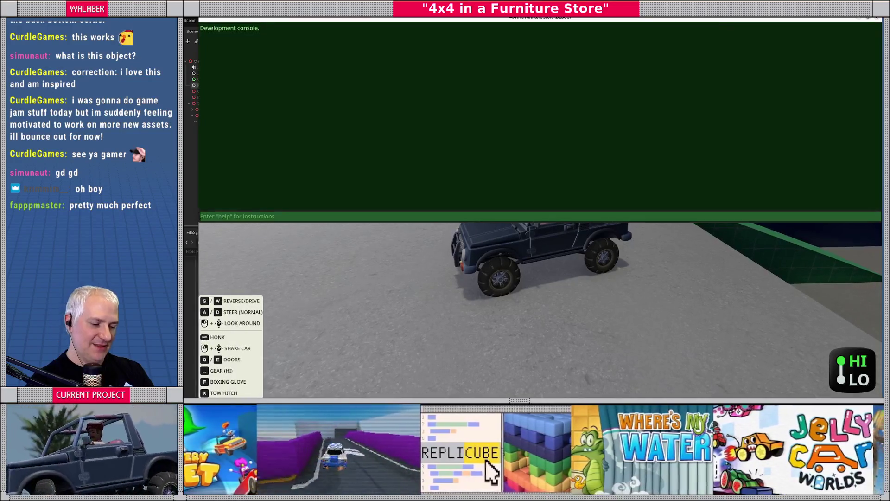
pyautogui.write('ts')
pyautogui.press('Return')
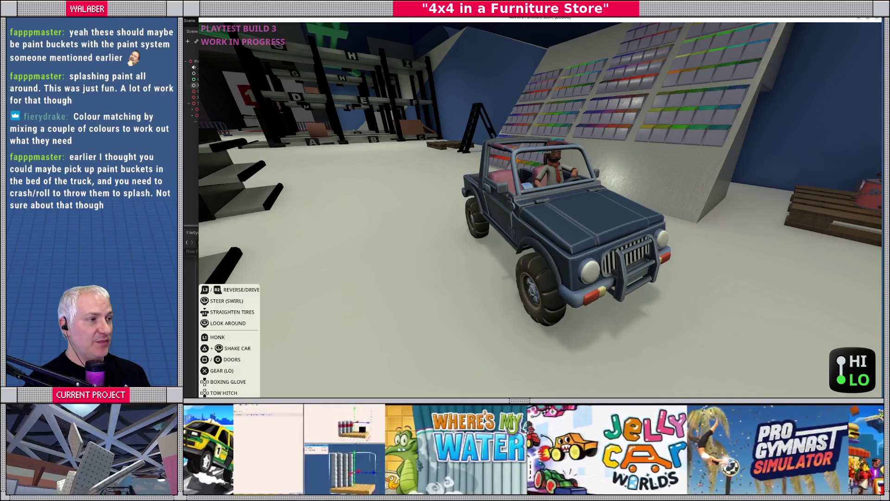
pyautogui.press('F8')
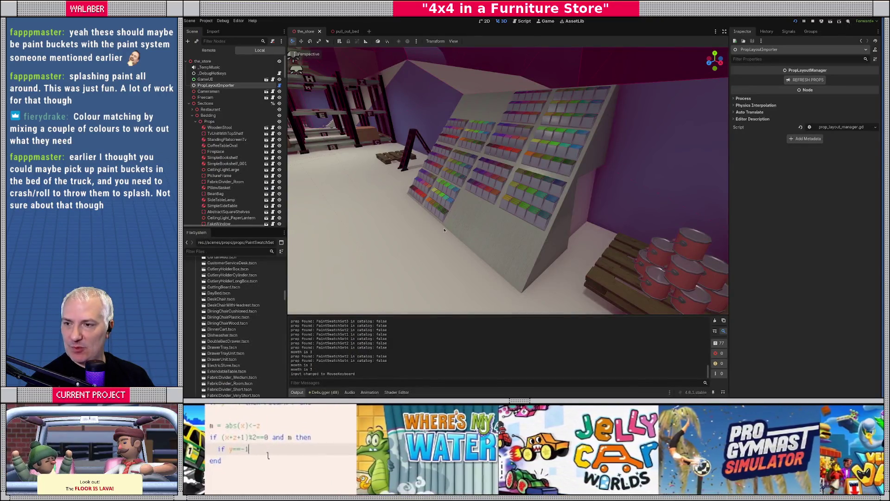
# - In Blender's Layout workspace, orbit around the swatch wall and select the purple box behind it
pyautogui.hotkey('alt', 'Tab')
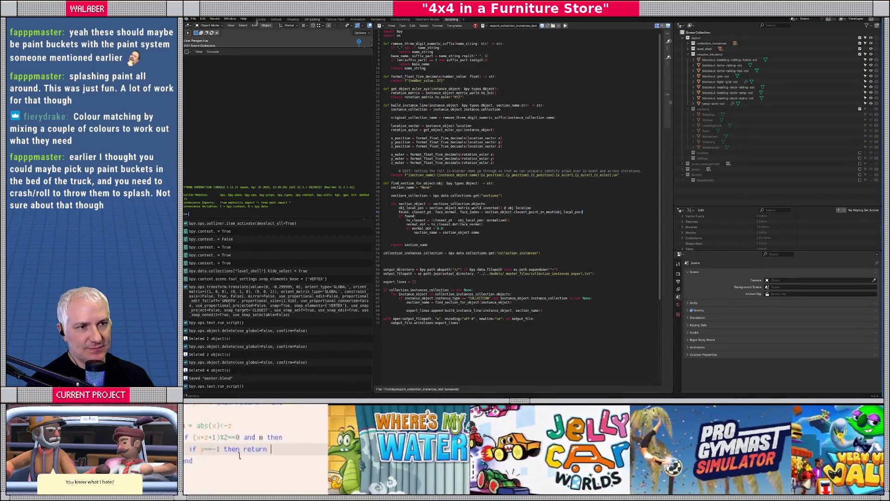
pyautogui.click(261, 20)
pyautogui.moveTo(566, 237); pyautogui.dragTo(526, 219, button='middle')
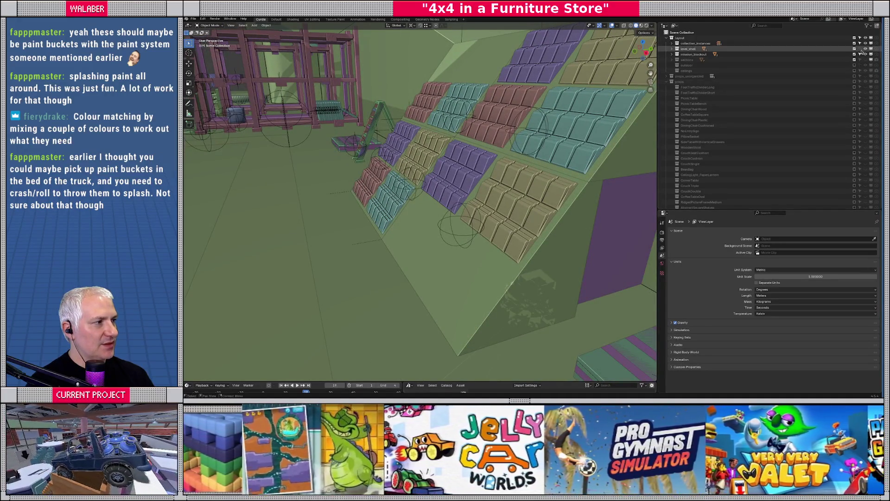
pyautogui.click(605, 217)
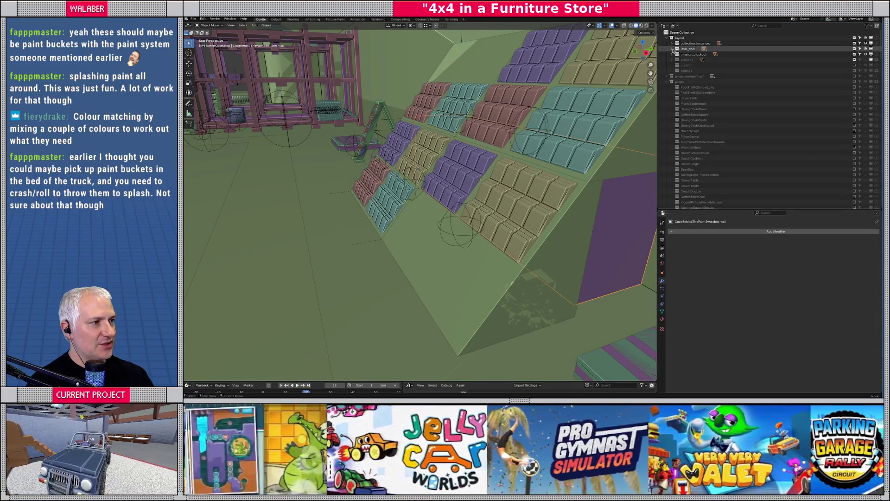
# - Locate the collision cube via the outliner, frame it on the paint shelf, and enter Edit Mode
pyautogui.click(673, 49)
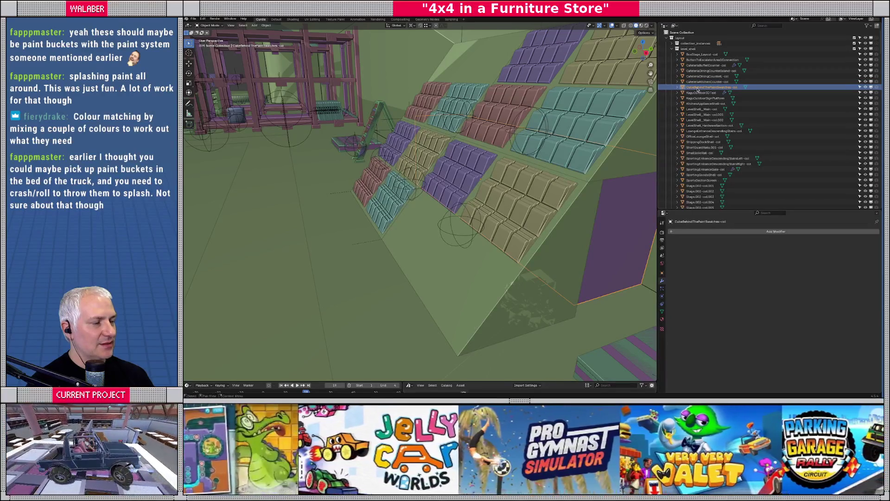
pyautogui.moveTo(697, 88)
pyautogui.mouseDown()
pyautogui.moveTo(694, 199)
pyautogui.moveTo(670, 56)
pyautogui.mouseUp()
pyautogui.click(672, 49)
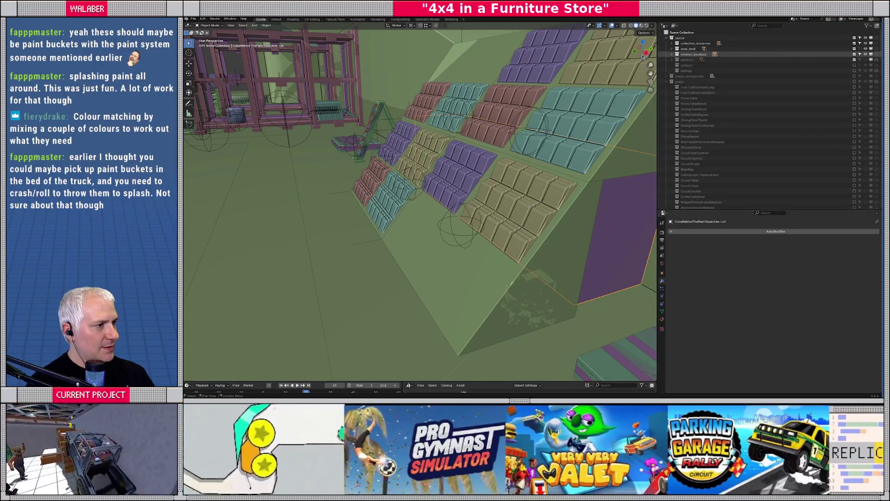
pyautogui.press('KP_Decimal')
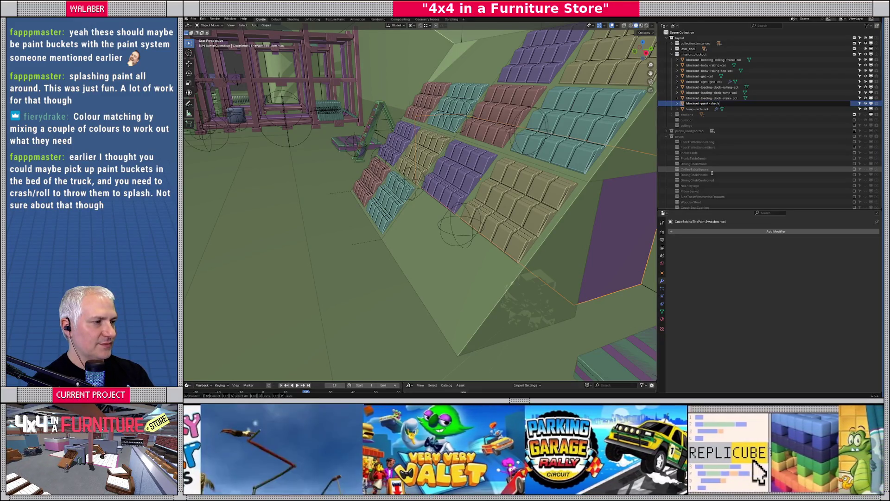
pyautogui.moveTo(597, 183)
pyautogui.mouseDown(button='middle')
pyautogui.moveTo(531, 208)
pyautogui.moveTo(545, 219)
pyautogui.mouseUp(button='middle')
pyautogui.press('Tab')
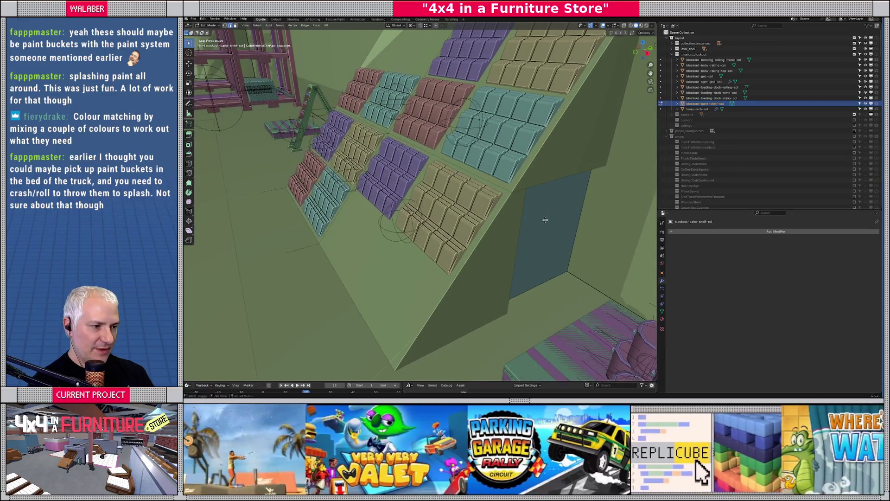
# - In face mode, shift the large bottom face along X and the side strip along Y
pyautogui.press('3')
pyautogui.click(543, 226)
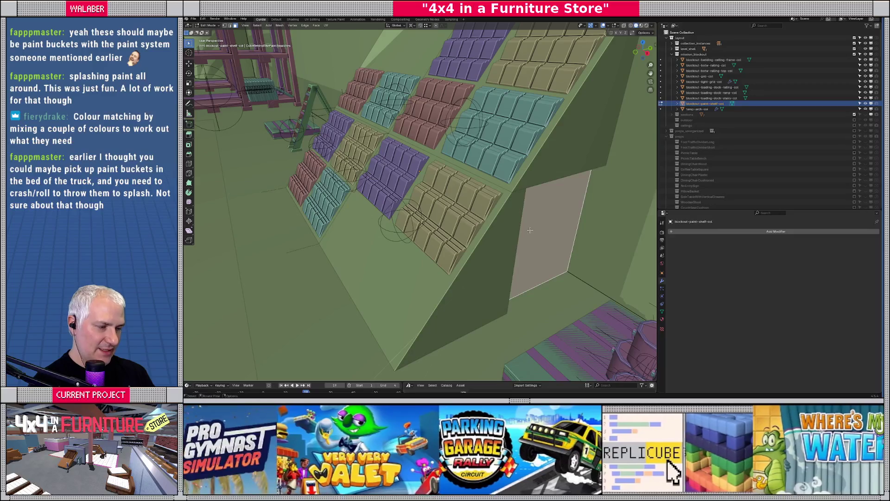
pyautogui.press('g')
pyautogui.press('x')
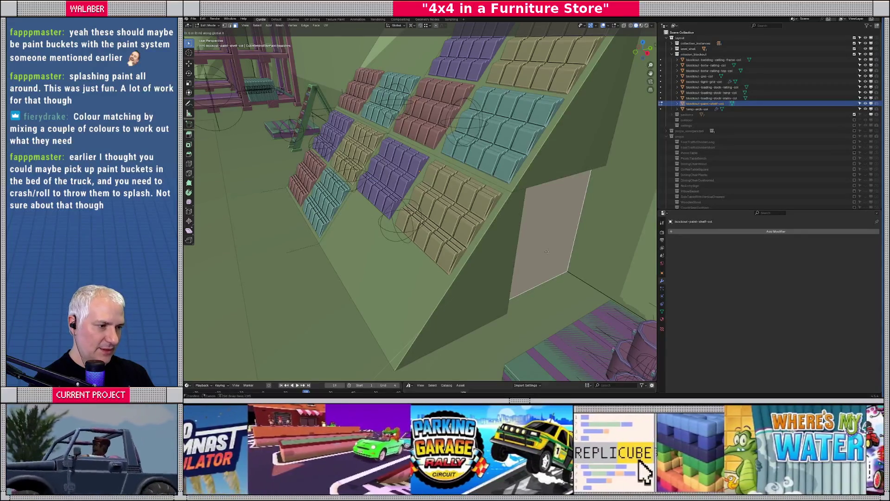
pyautogui.click(512, 304)
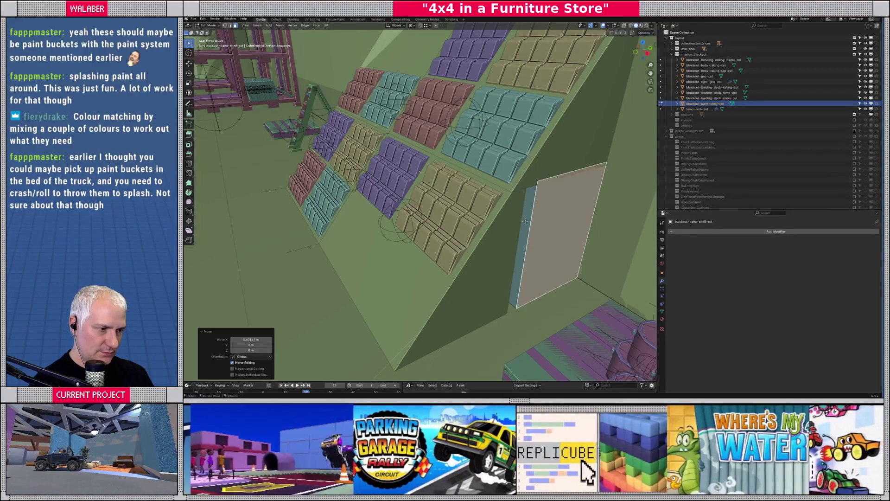
pyautogui.click(525, 221)
pyautogui.press('g')
pyautogui.press('y')
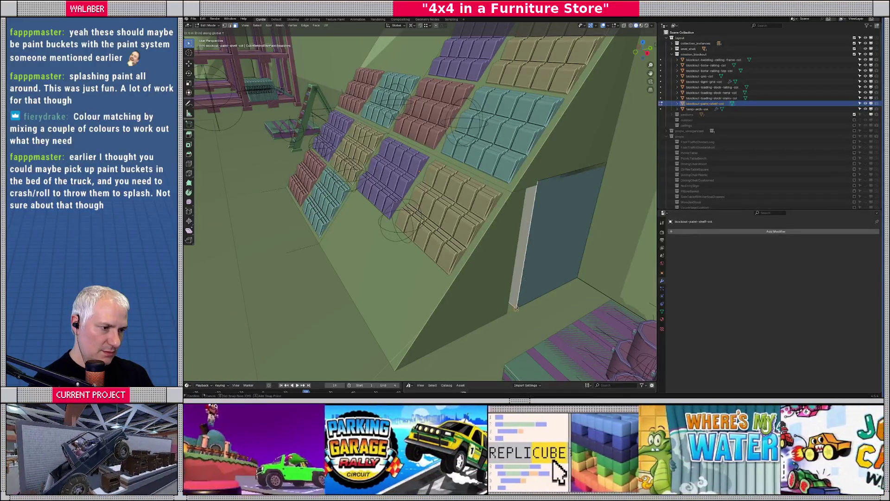
pyautogui.click(512, 268)
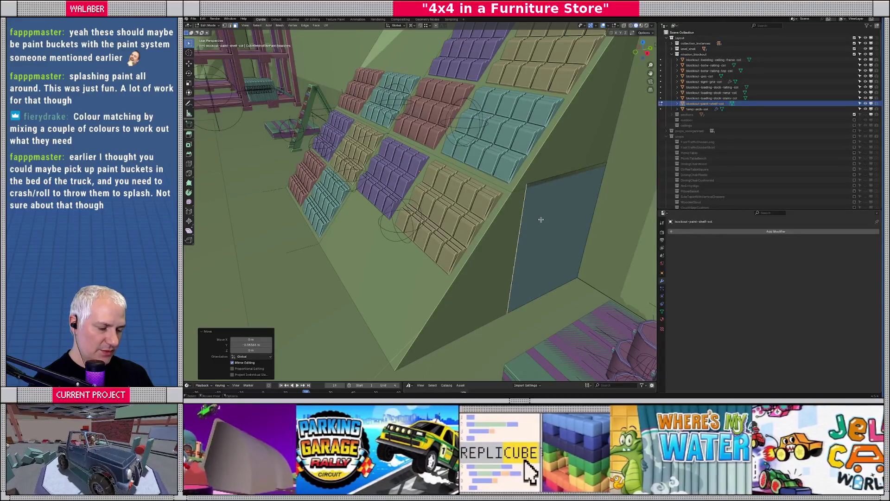
# - Lower another collision box face along Z and select the whole linked piece
pyautogui.click(554, 169)
pyautogui.press('g')
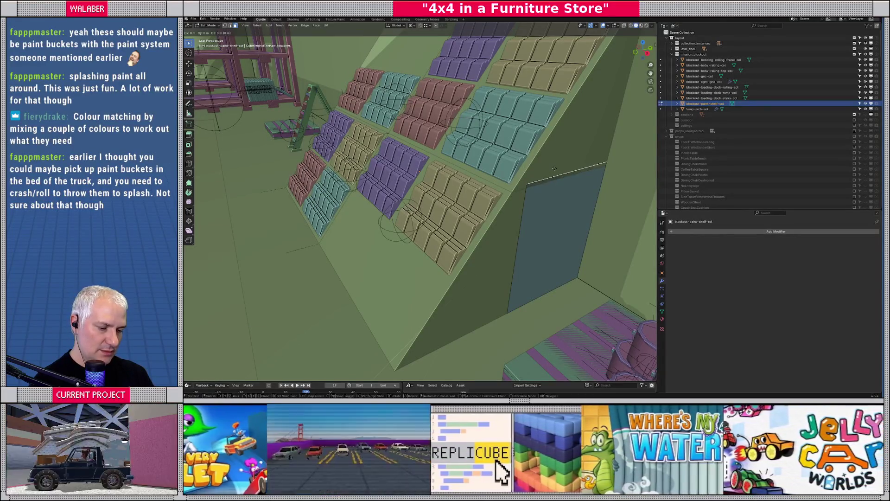
pyautogui.press('z')
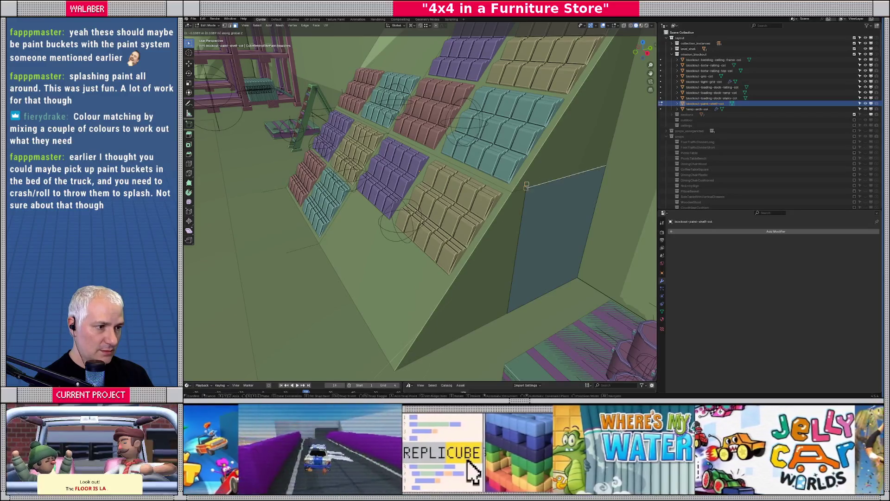
pyautogui.click(531, 186)
pyautogui.moveTo(531, 186); pyautogui.dragTo(434, 211, button='middle')
pyautogui.hotkey('ctrl', 'l')
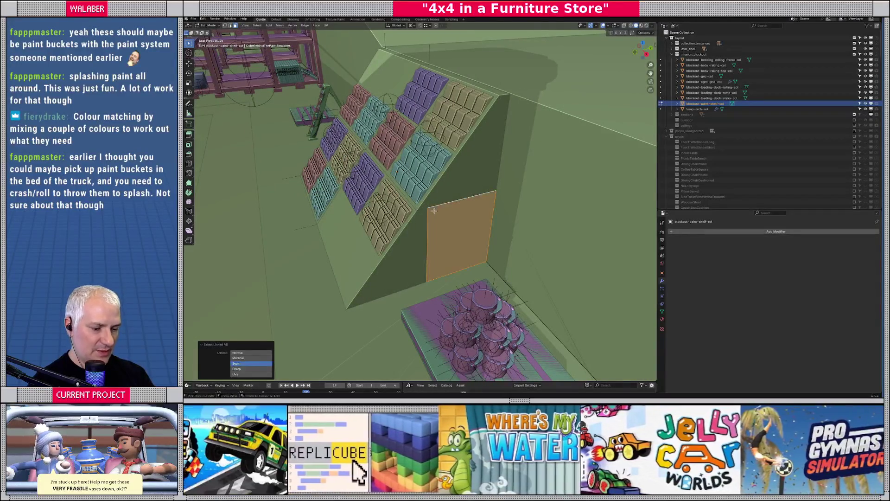
# - Duplicate the box in front of the rack and lower its top face by 2 m
pyautogui.press('g')
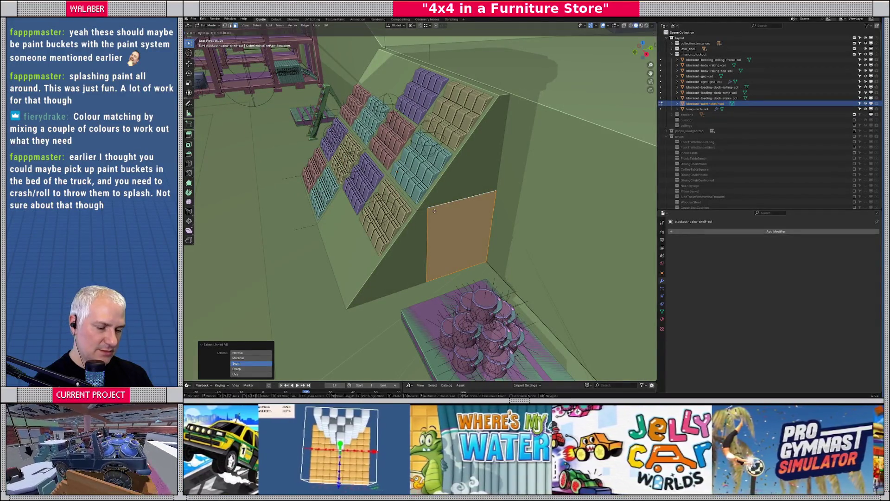
pyautogui.click(424, 284)
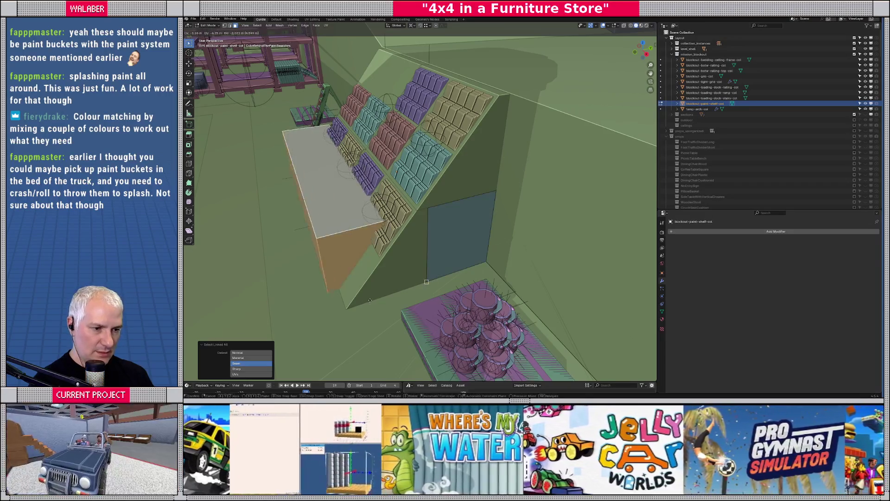
pyautogui.click(345, 309)
pyautogui.moveTo(346, 308)
pyautogui.mouseDown(button='middle')
pyautogui.moveTo(436, 240)
pyautogui.moveTo(416, 201)
pyautogui.mouseUp(button='middle')
pyautogui.click(415, 189)
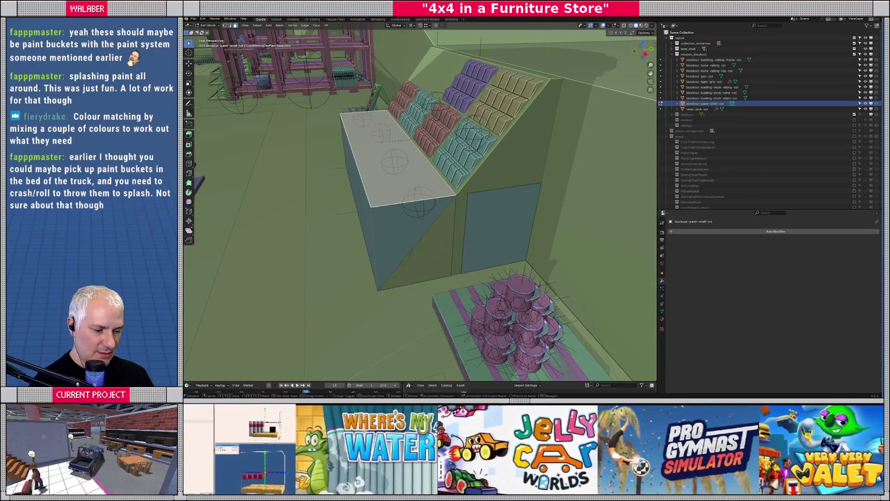
pyautogui.press('z')
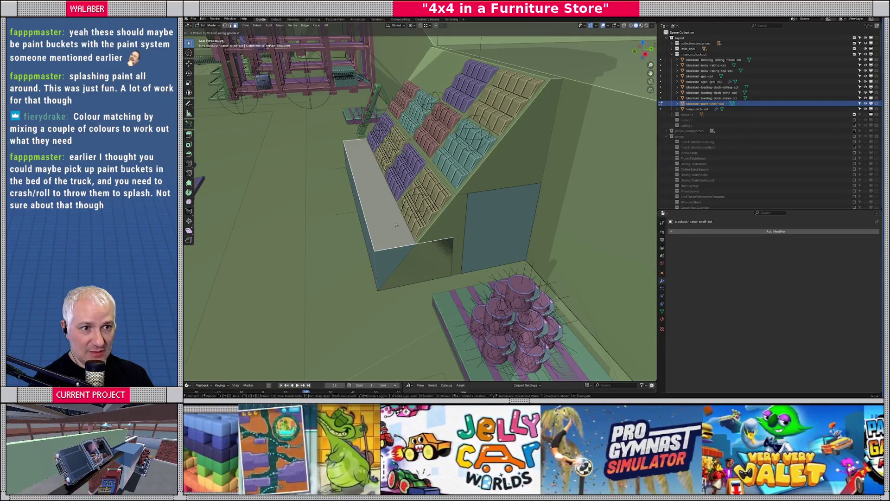
pyautogui.write('-2')
pyautogui.press('Return')
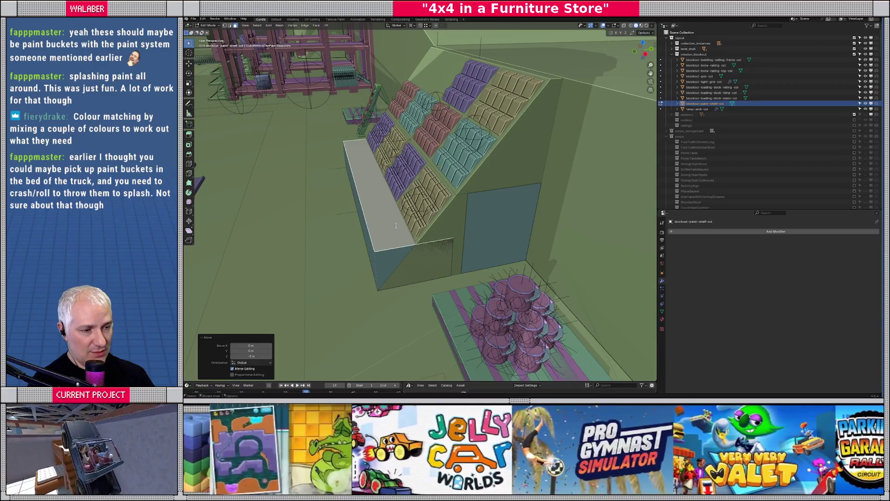
pyautogui.moveTo(395, 226)
pyautogui.mouseDown(button='middle')
pyautogui.moveTo(430, 254)
pyautogui.moveTo(388, 254)
pyautogui.mouseUp(button='middle')
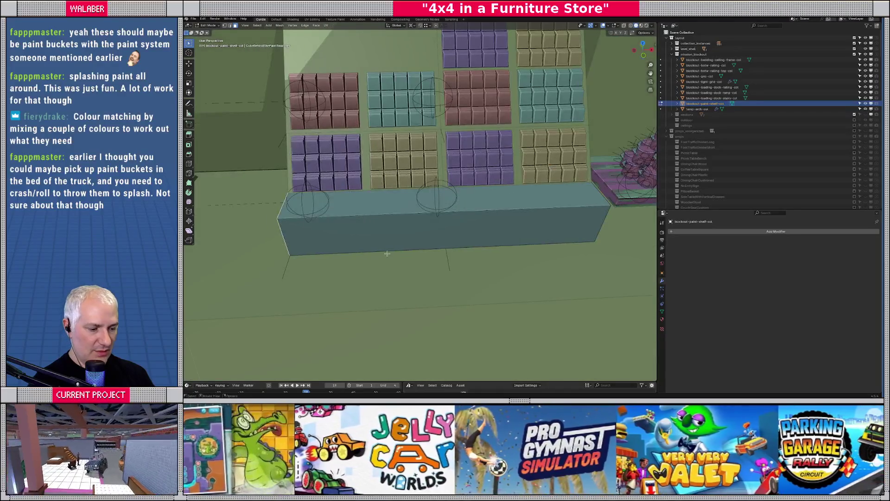
# - Slide the low collision block about 6.876 m along X, in front of the right-hand swatches
pyautogui.press('g')
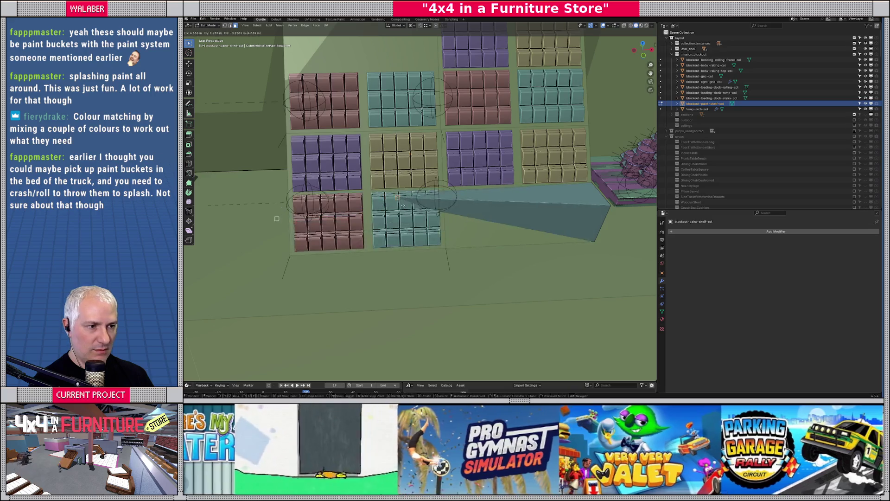
pyautogui.press('x')
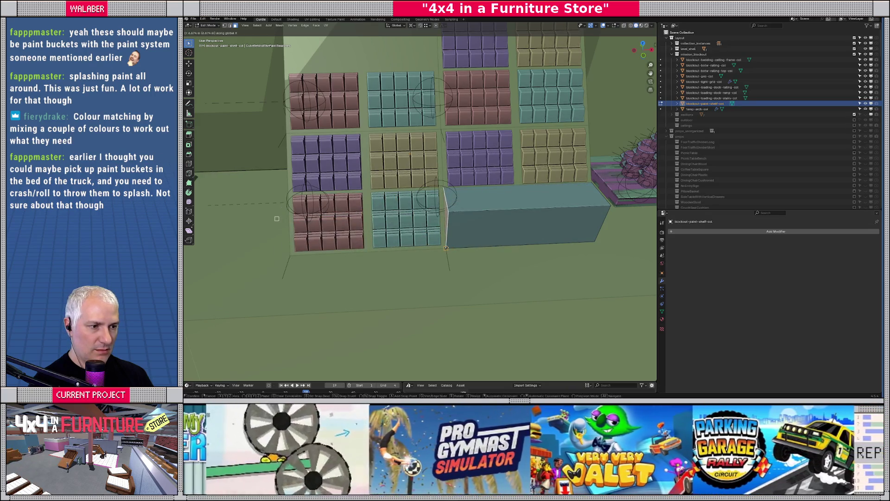
pyautogui.click(449, 247)
pyautogui.moveTo(450, 248)
pyautogui.mouseDown(button='middle')
pyautogui.moveTo(449, 228)
pyautogui.moveTo(463, 260)
pyautogui.moveTo(445, 297)
pyautogui.moveTo(386, 234)
pyautogui.moveTo(520, 233)
pyautogui.moveTo(503, 214)
pyautogui.moveTo(521, 220)
pyautogui.mouseUp(button='middle')
pyautogui.moveTo(472, 234)
pyautogui.mouseDown(button='middle')
pyautogui.moveTo(388, 239)
pyautogui.moveTo(392, 252)
pyautogui.mouseUp(button='middle')
pyautogui.click(392, 252)
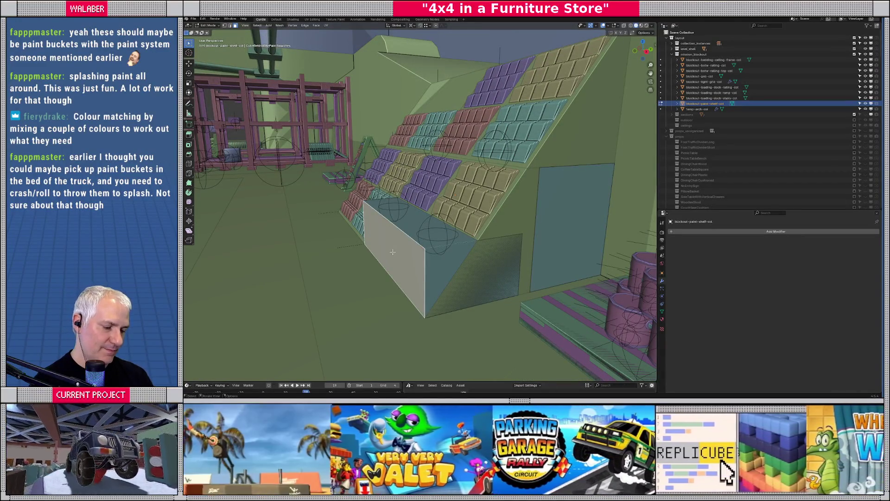
# - Move the whole low block back 0.5 m along Y
pyautogui.hotkey('ctrl', 'l')
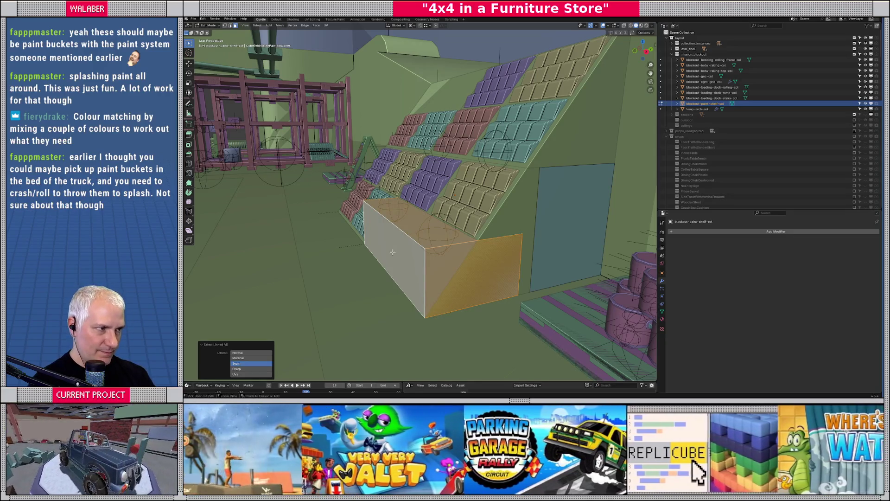
pyautogui.press('g')
pyautogui.write('y')
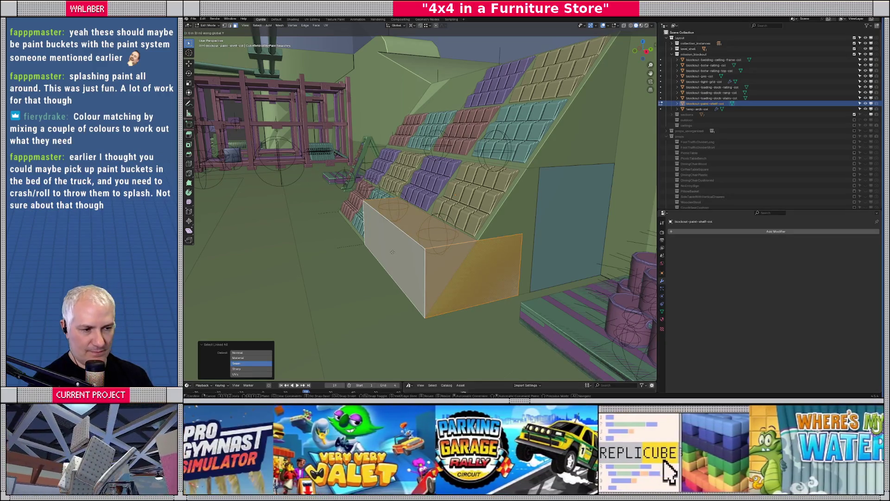
pyautogui.write('-0.5')
pyautogui.press('Return')
# - Duplicate the low block and snap the copy to the rack's top edge
pyautogui.moveTo(392, 251); pyautogui.dragTo(442, 263, button='middle')
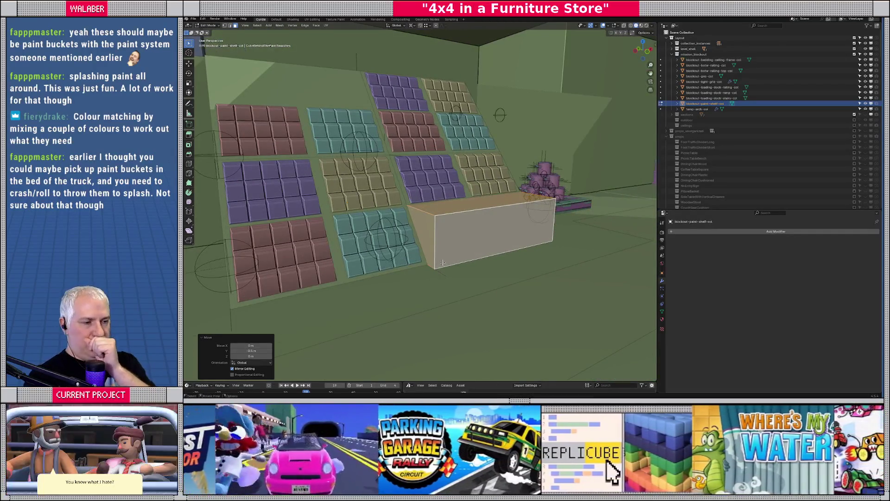
pyautogui.moveTo(441, 255)
pyautogui.mouseDown(button='middle')
pyautogui.moveTo(402, 260)
pyautogui.moveTo(393, 210)
pyautogui.mouseUp(button='middle')
pyautogui.moveTo(280, 124); pyautogui.dragTo(321, 146, button='middle')
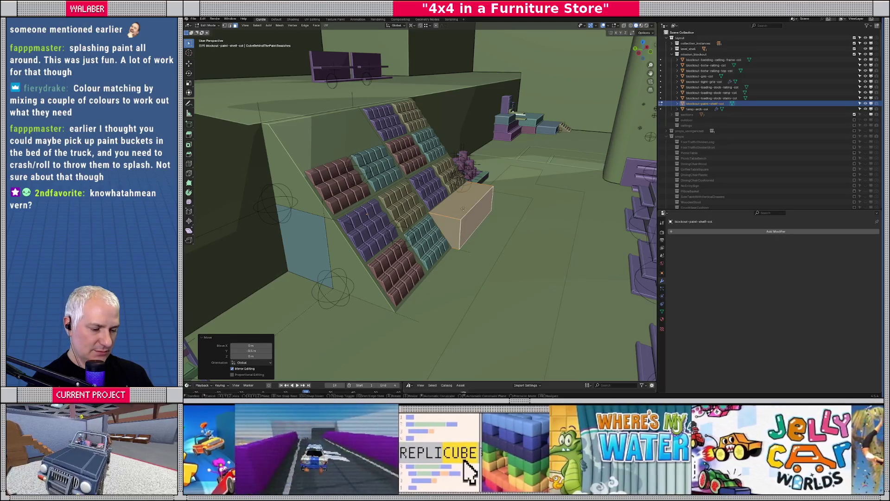
pyautogui.press('b')
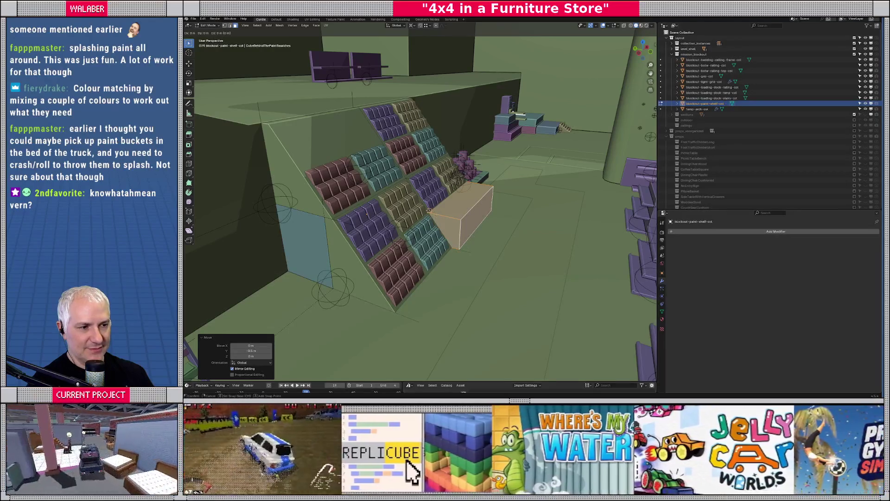
pyautogui.click(461, 220)
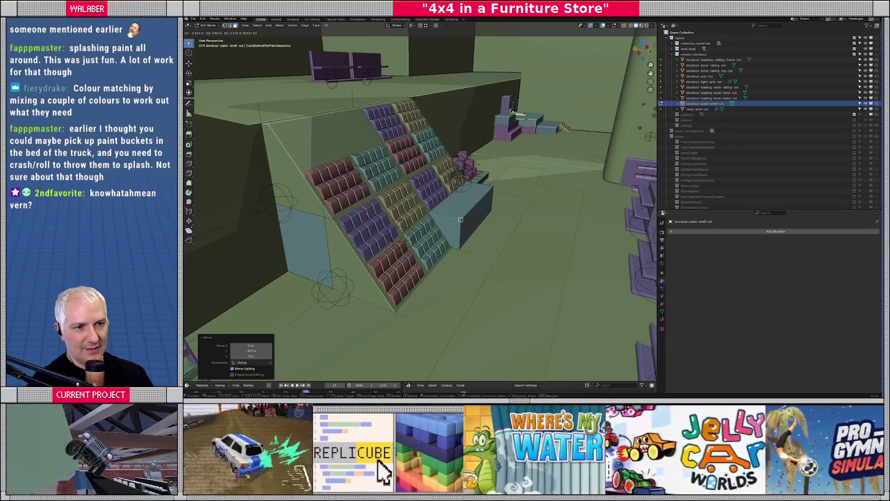
pyautogui.click(270, 126)
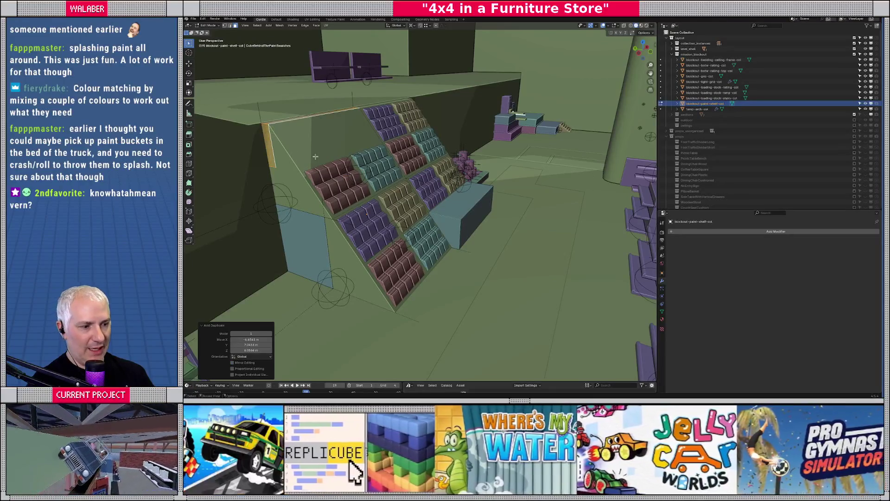
# - Shift the copied block along Y and raise it onto the top of the rack
pyautogui.press('g')
pyautogui.press('y')
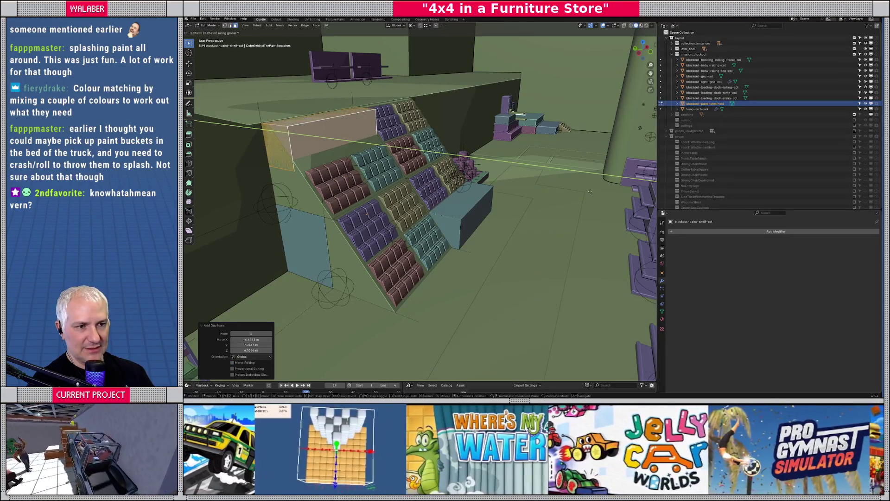
pyautogui.click(206, 191)
pyautogui.moveTo(206, 191)
pyautogui.mouseDown(button='middle')
pyautogui.moveTo(366, 218)
pyautogui.moveTo(358, 228)
pyautogui.mouseUp(button='middle')
pyautogui.press('g')
pyautogui.press('z')
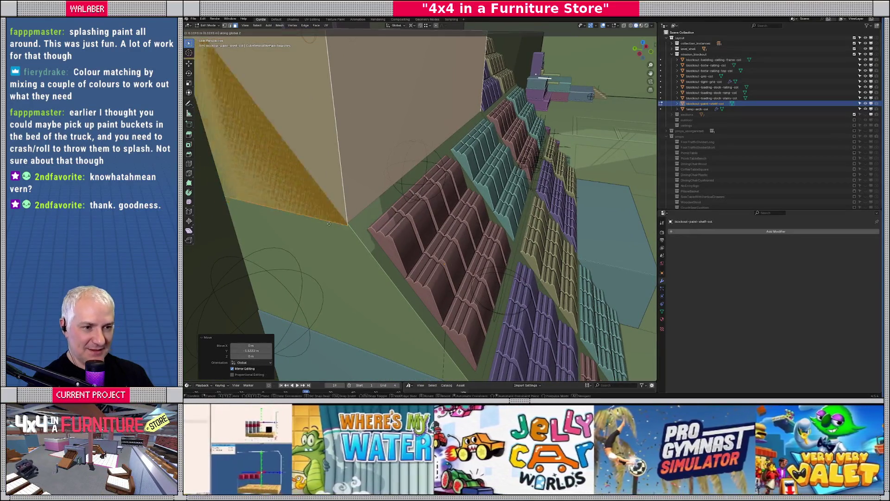
pyautogui.click(327, 222)
pyautogui.moveTo(327, 223)
pyautogui.mouseDown(button='middle')
pyautogui.moveTo(399, 191)
pyautogui.moveTo(402, 207)
pyautogui.mouseUp(button='middle')
# - Readjust the top box along Y and raise it about 0.3 m
pyautogui.click(418, 206)
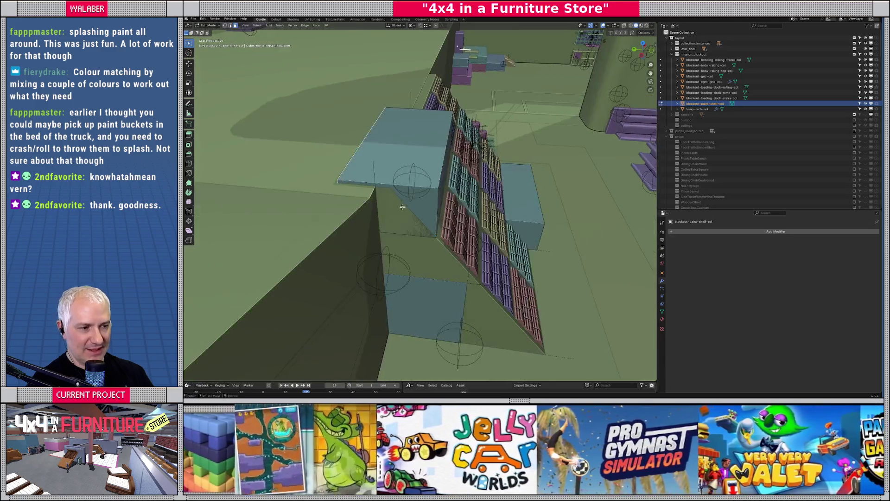
pyautogui.press('g')
pyautogui.press('y')
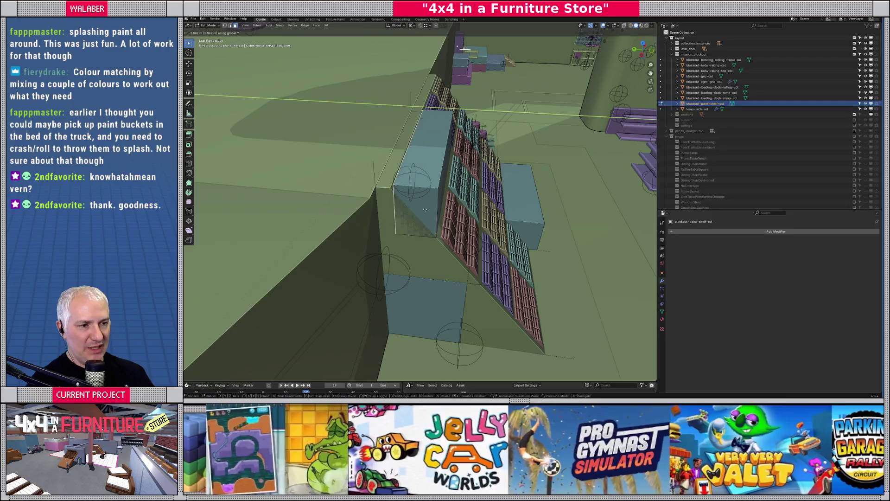
pyautogui.click(419, 209)
pyautogui.moveTo(418, 210); pyautogui.dragTo(403, 143, button='middle')
pyautogui.click(403, 144)
pyautogui.press('g')
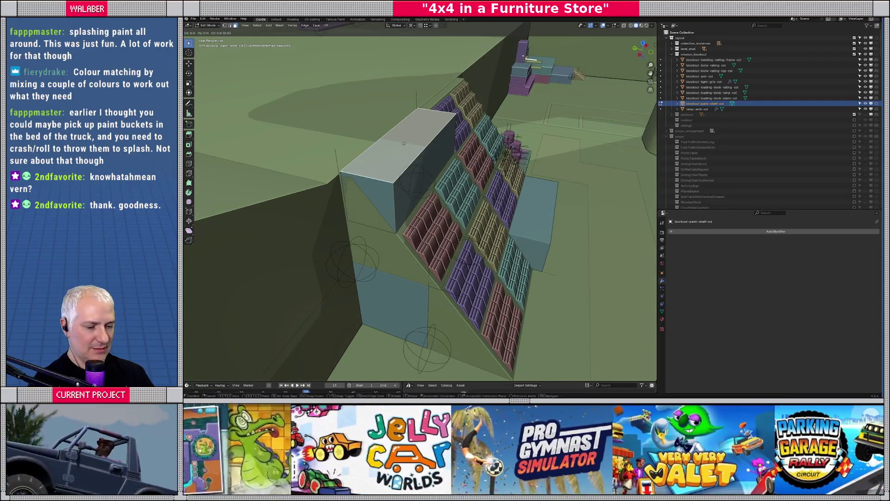
pyautogui.press('z')
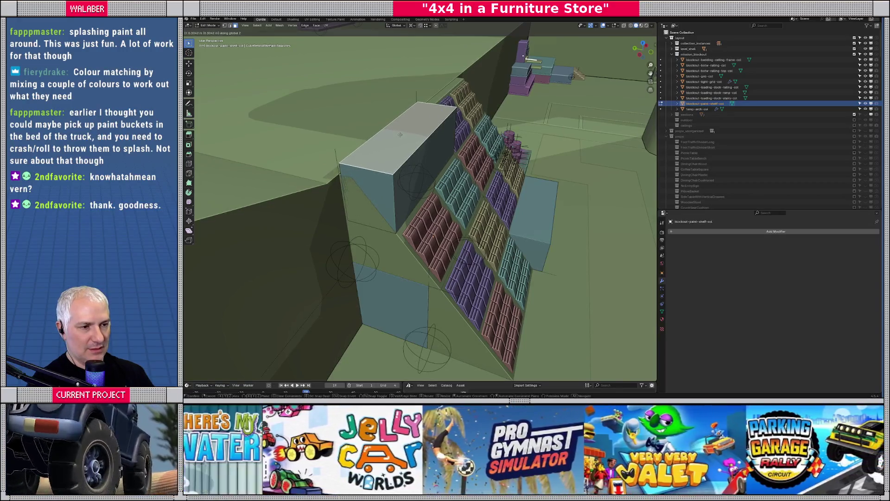
pyautogui.click(400, 135)
# - Review the shelf collision blocks in Object Mode, then return to Edit Mode
pyautogui.moveTo(400, 134); pyautogui.dragTo(369, 146, button='middle')
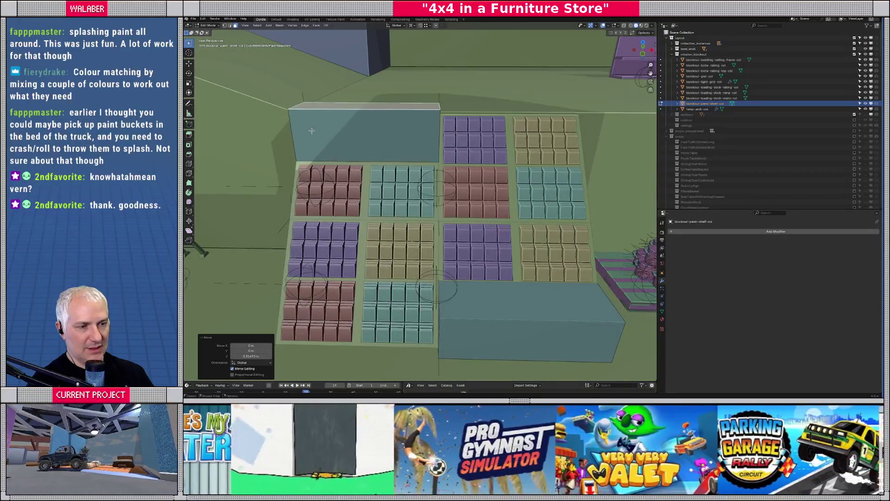
pyautogui.moveTo(456, 302); pyautogui.dragTo(420, 297, button='middle')
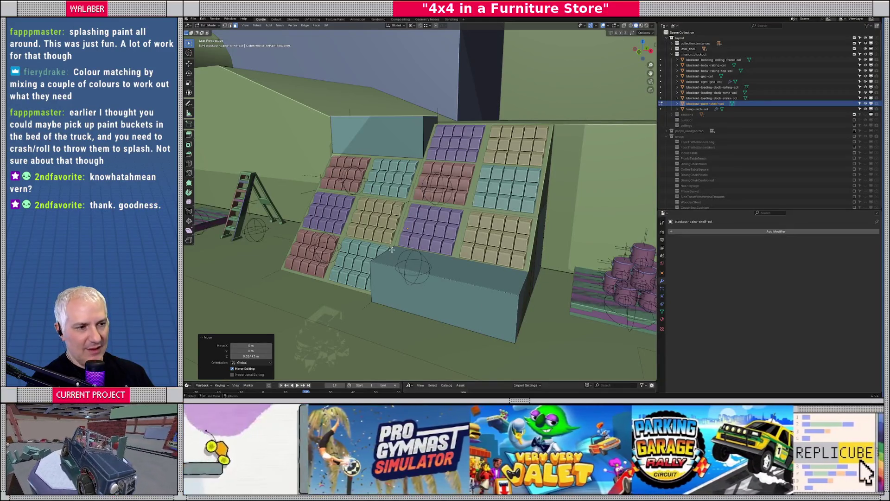
pyautogui.press('Tab')
pyautogui.moveTo(405, 216); pyautogui.dragTo(444, 226, button='middle')
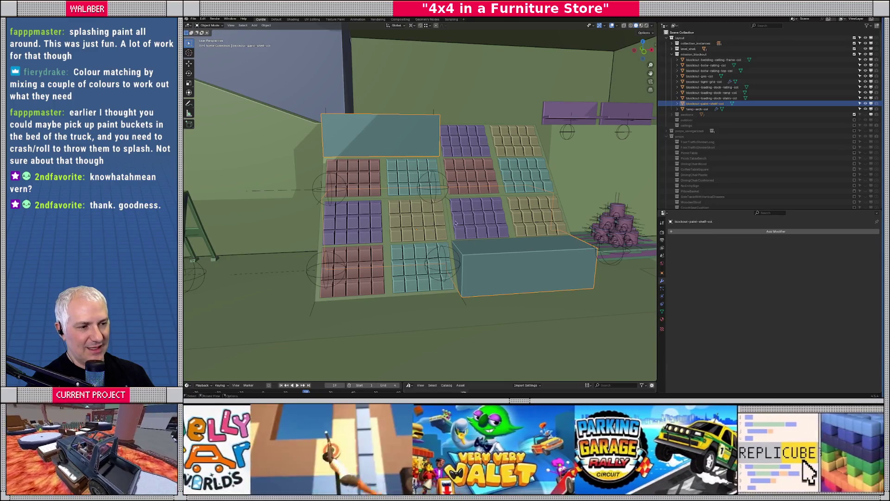
pyautogui.moveTo(469, 155)
pyautogui.mouseDown(button='middle')
pyautogui.moveTo(405, 232)
pyautogui.moveTo(517, 220)
pyautogui.mouseUp(button='middle')
pyautogui.moveTo(398, 168)
pyautogui.mouseDown(button='middle')
pyautogui.moveTo(388, 279)
pyautogui.moveTo(424, 269)
pyautogui.moveTo(439, 283)
pyautogui.moveTo(431, 308)
pyautogui.mouseUp(button='middle')
pyautogui.press('Tab')
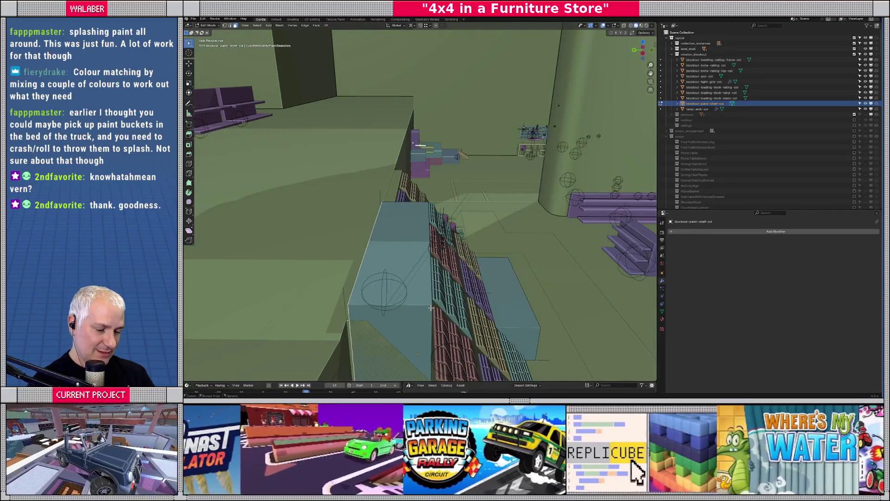
# - Shift the collision box geometry along the Y axis
pyautogui.press('g')
pyautogui.press('y')
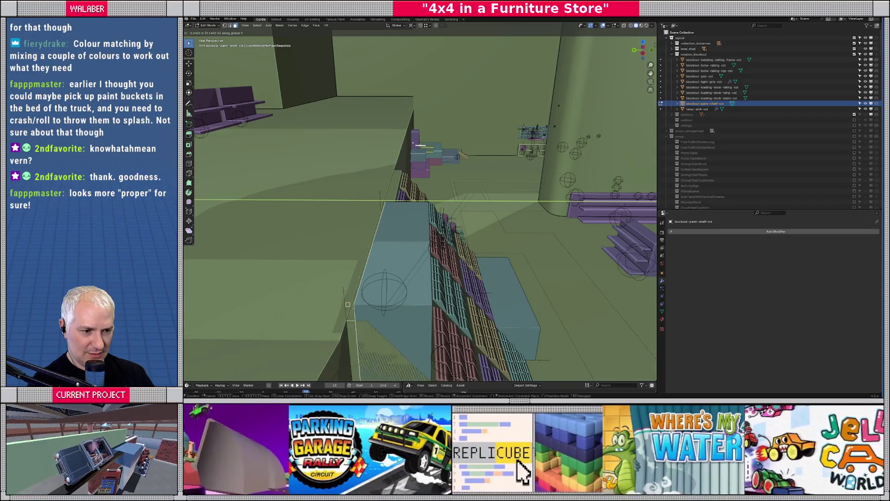
pyautogui.click(366, 320)
pyautogui.moveTo(366, 320)
pyautogui.mouseDown(button='middle')
pyautogui.moveTo(372, 328)
pyautogui.moveTo(346, 311)
pyautogui.moveTo(354, 298)
pyautogui.mouseUp(button='middle')
pyautogui.moveTo(441, 228); pyautogui.dragTo(358, 297, button='middle')
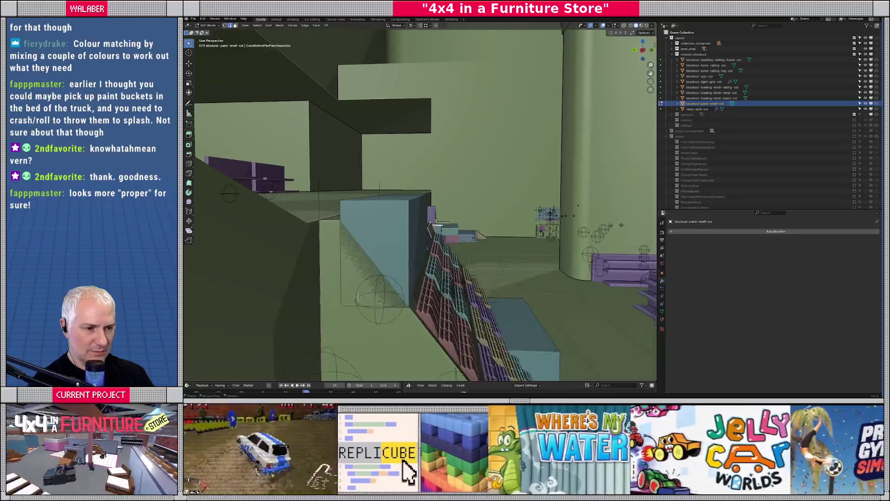
# - Raise the collision geometry 1.9148 m along Z and return to Object Mode
pyautogui.press('g')
pyautogui.press('z')
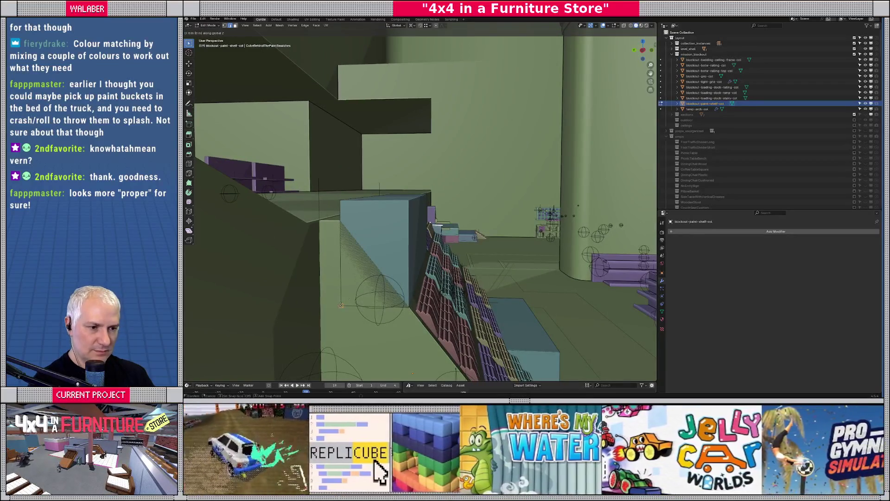
pyautogui.click(359, 278)
pyautogui.moveTo(359, 278); pyautogui.dragTo(425, 262, button='middle')
pyautogui.press('Tab')
pyautogui.press('Tab')
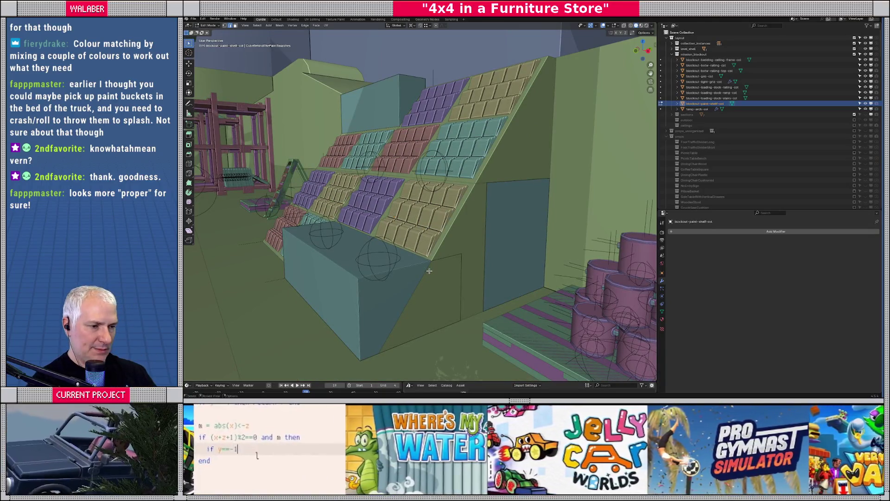
# - Move the selected edge 1.083 m along Y, snapping from the corner vertex
pyautogui.press('2')
pyautogui.scroll(6, 427, 256)
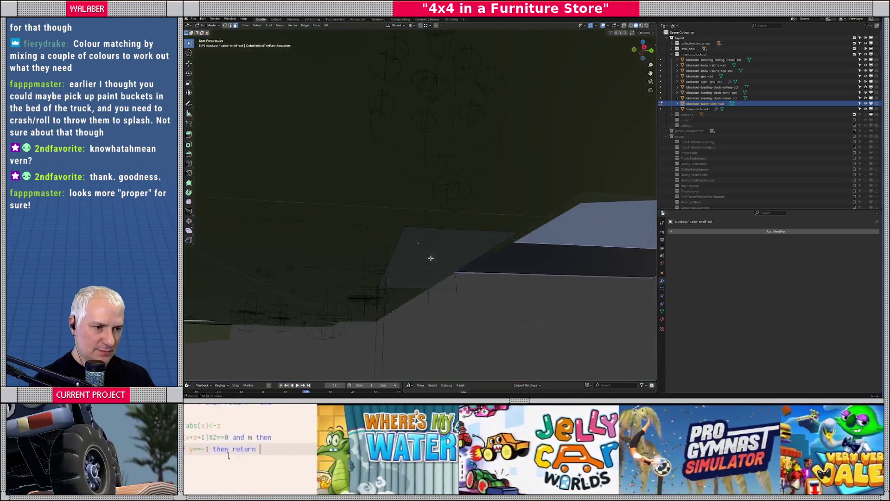
pyautogui.click(359, 233)
pyautogui.scroll(-6, 358, 233)
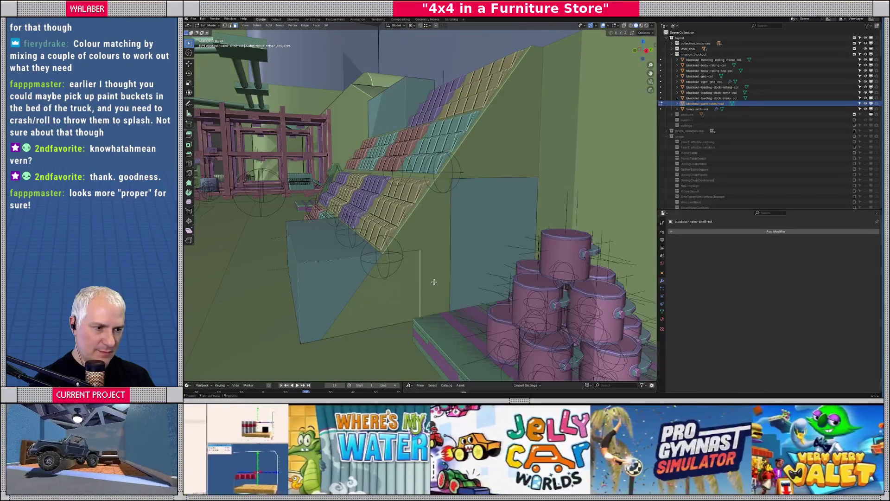
pyautogui.press('g')
pyautogui.press('y')
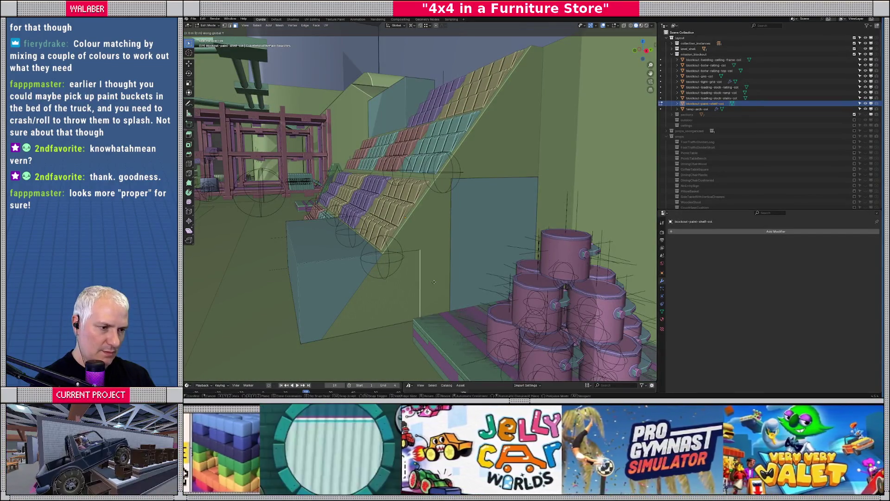
pyautogui.click(419, 250)
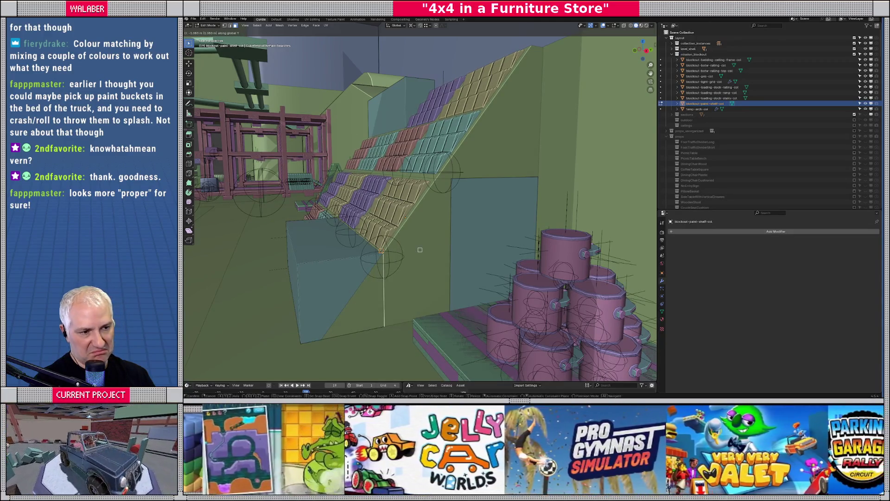
pyautogui.click(420, 251)
pyautogui.moveTo(420, 251); pyautogui.dragTo(431, 292, button='middle')
# - Move another edge 1.6866 m along Y
pyautogui.press('2')
pyautogui.moveTo(448, 331); pyautogui.dragTo(428, 308, button='middle')
pyautogui.moveTo(381, 227); pyautogui.dragTo(438, 314, button='middle')
pyautogui.press('g')
pyautogui.press('y')
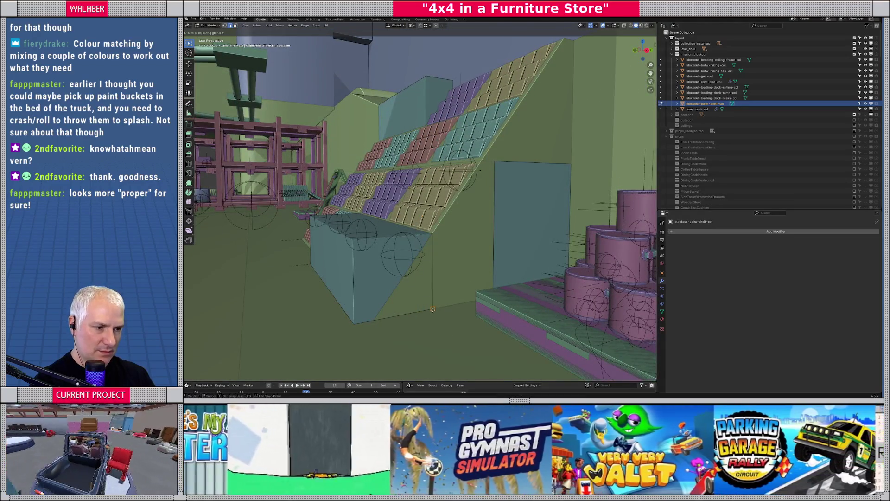
pyautogui.click(399, 323)
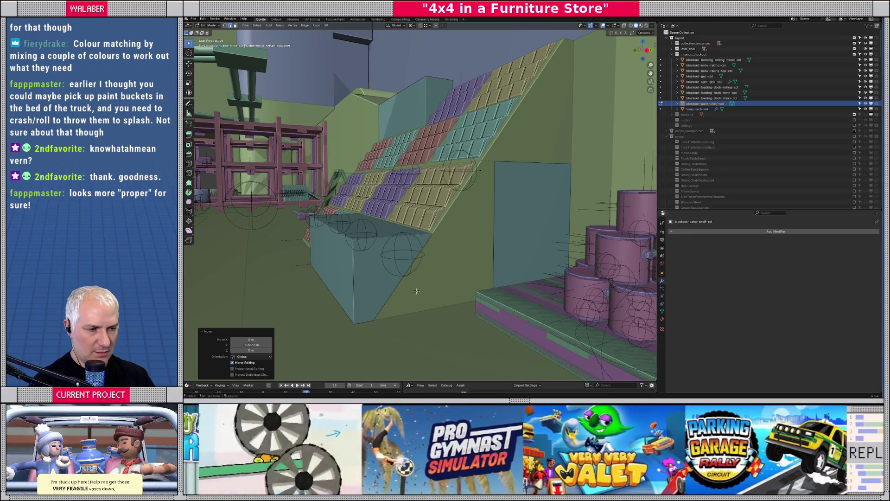
# - Enable an additional snap target for Mix snapping
pyautogui.scroll(2, 417, 290)
pyautogui.click(427, 26)
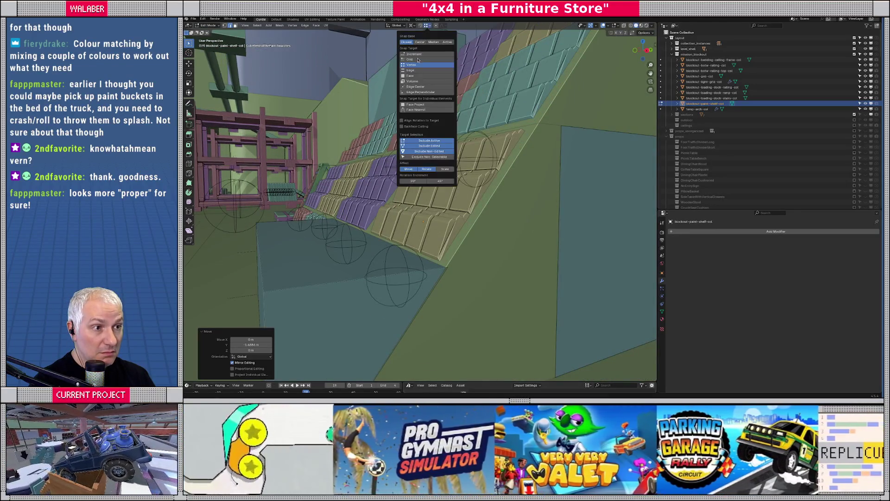
pyautogui.click(423, 156)
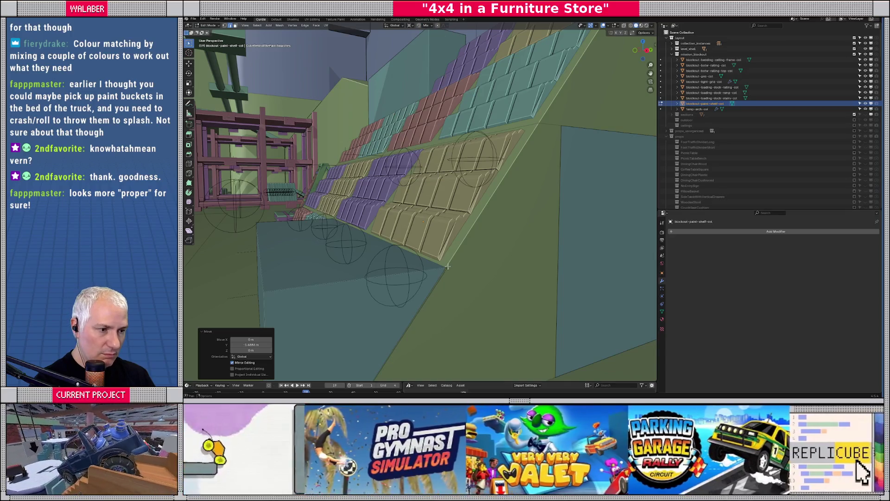
pyautogui.click(448, 266)
# - Move a vertex 0.169 m along Y and return to Object Mode
pyautogui.moveTo(443, 265); pyautogui.dragTo(367, 242, button='middle')
pyautogui.moveTo(316, 211); pyautogui.dragTo(427, 295, button='middle')
pyautogui.hotkey('shift', 'z')
pyautogui.hotkey('shift', 'z')
pyautogui.press('g')
pyautogui.press('y')
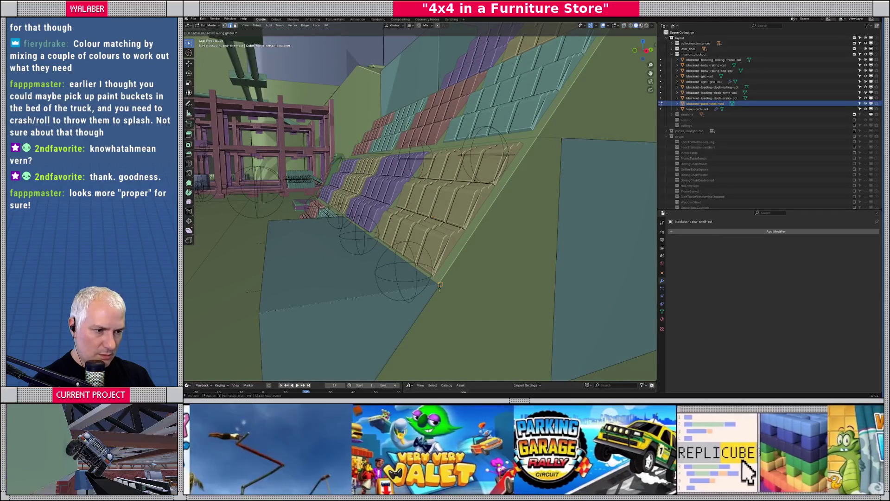
pyautogui.click(437, 288)
pyautogui.press('Tab')
pyautogui.moveTo(435, 288); pyautogui.dragTo(485, 297, button='middle')
pyautogui.scroll(-3, 416, 311)
pyautogui.moveTo(416, 310)
pyautogui.mouseDown(button='middle')
pyautogui.moveTo(406, 263)
pyautogui.moveTo(479, 235)
pyautogui.moveTo(345, 167)
pyautogui.mouseUp(button='middle')
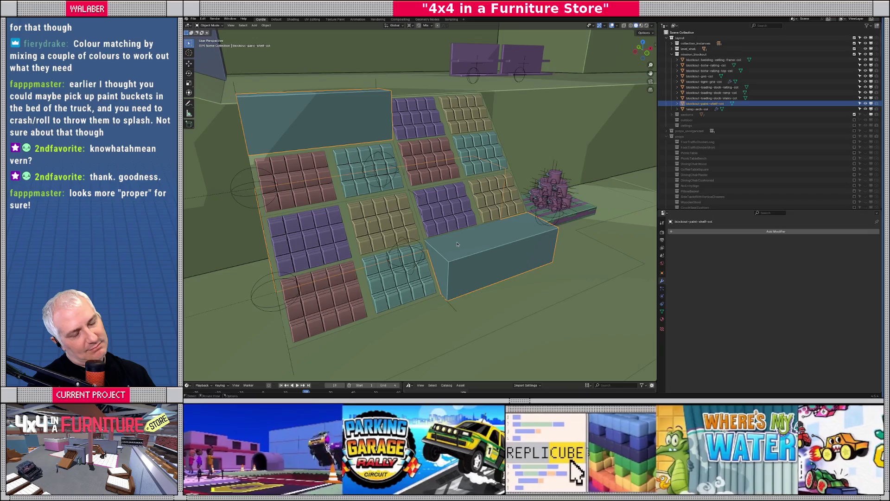
# - Inspect the shelf blockout from the front and select the mission_blockout collection
pyautogui.moveTo(459, 251); pyautogui.dragTo(442, 254, button='middle')
pyautogui.moveTo(428, 220)
pyautogui.mouseDown(button='middle')
pyautogui.moveTo(354, 255)
pyautogui.moveTo(408, 245)
pyautogui.moveTo(445, 253)
pyautogui.mouseUp(button='middle')
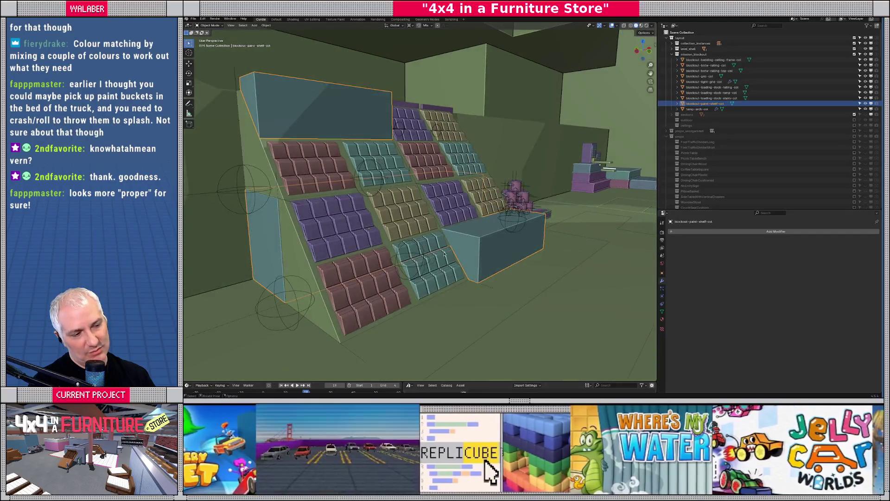
pyautogui.moveTo(419, 196); pyautogui.dragTo(339, 131, button='middle')
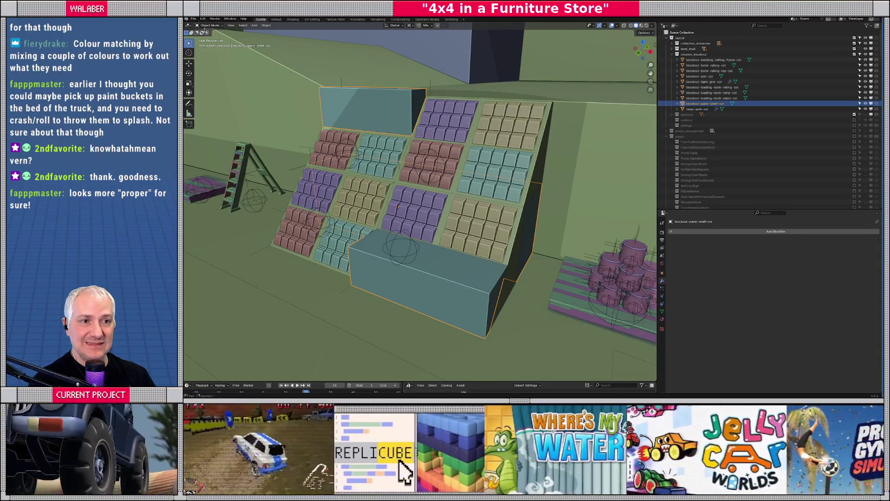
pyautogui.click(668, 54)
pyautogui.click(194, 19)
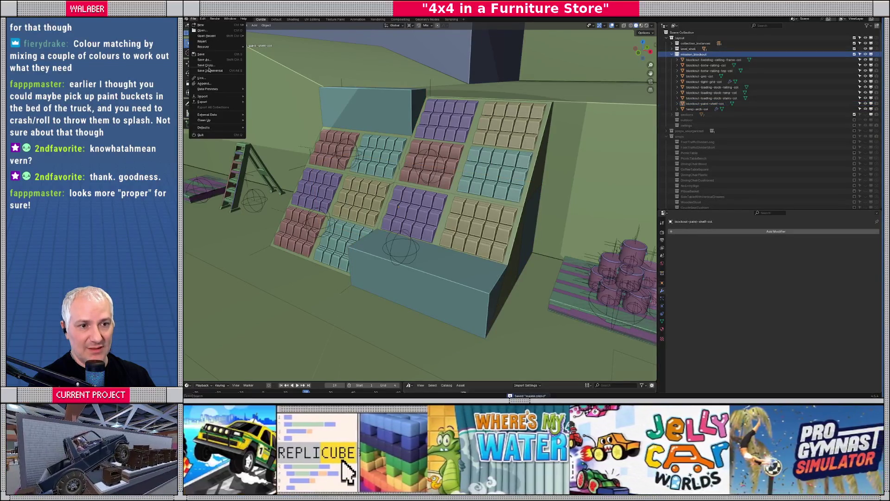
# - Export the scene as glTF Binary (.glb), overwriting mission_blockout.glb
pyautogui.moveTo(214, 101)
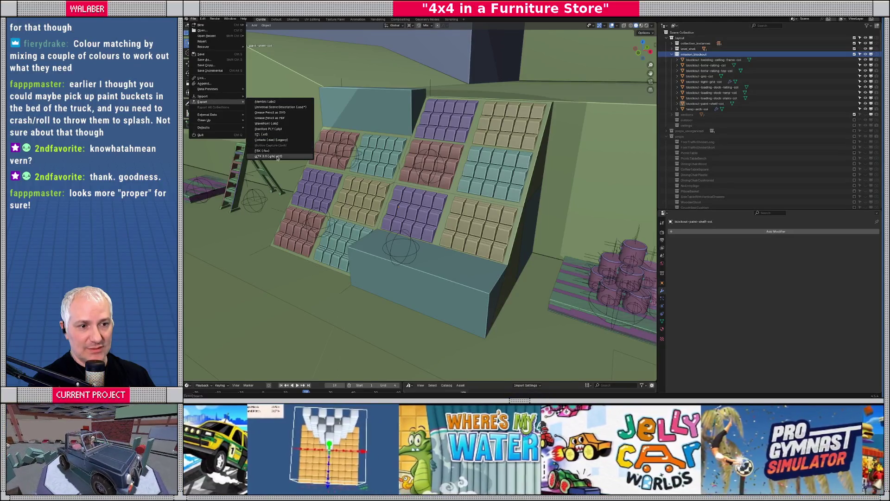
pyautogui.click(277, 157)
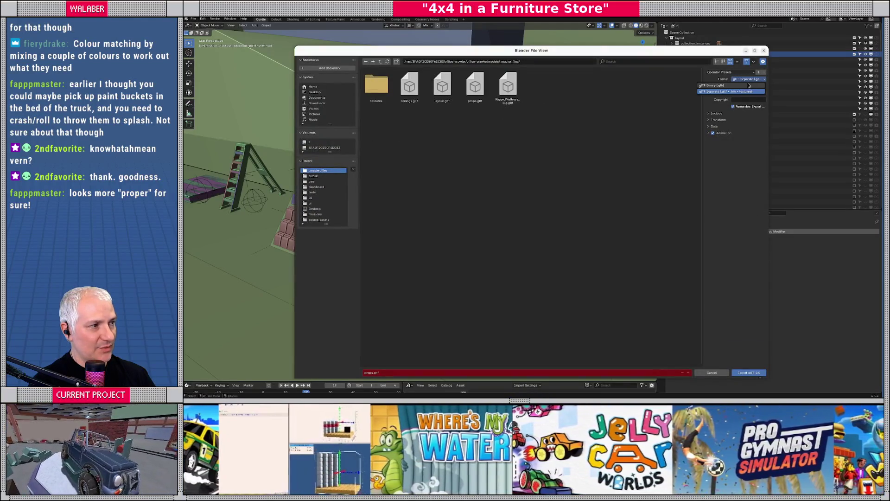
pyautogui.click(749, 86)
pyautogui.click(410, 106)
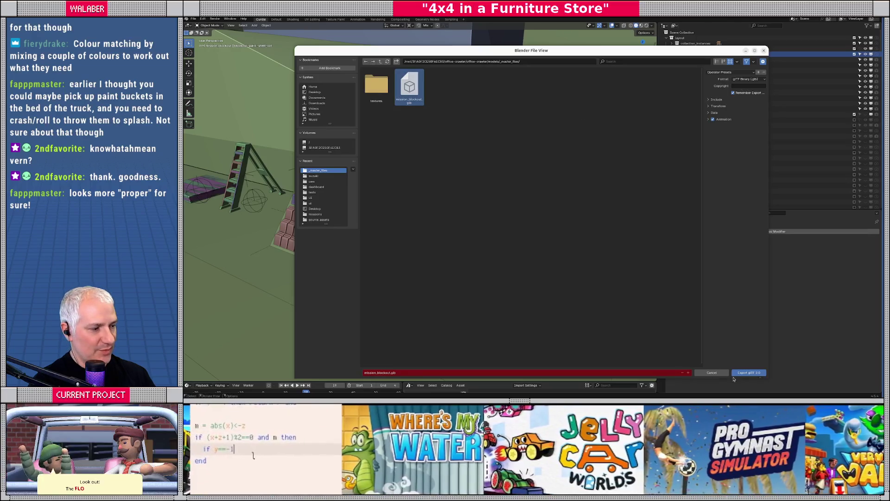
pyautogui.click(741, 374)
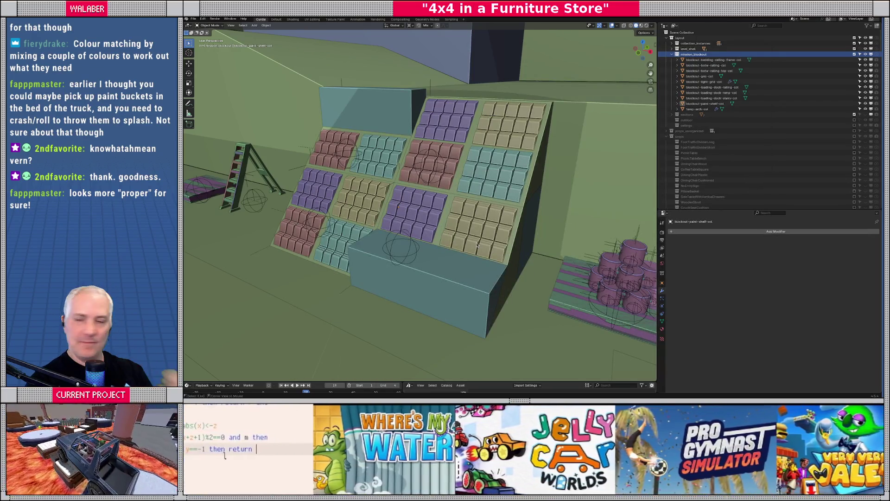
pyautogui.hotkey('alt', 'Tab')
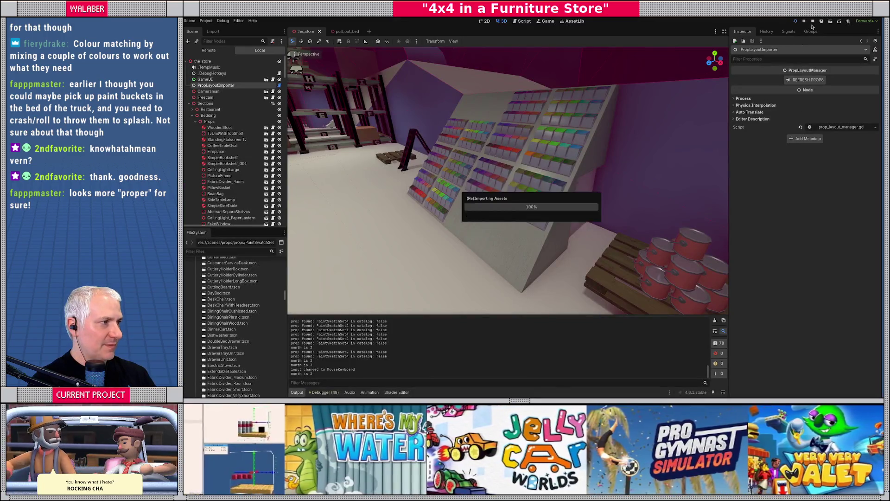
# - Apply prototype-green.tres to the front counter and top panel, then save the store scene
pyautogui.click(814, 22)
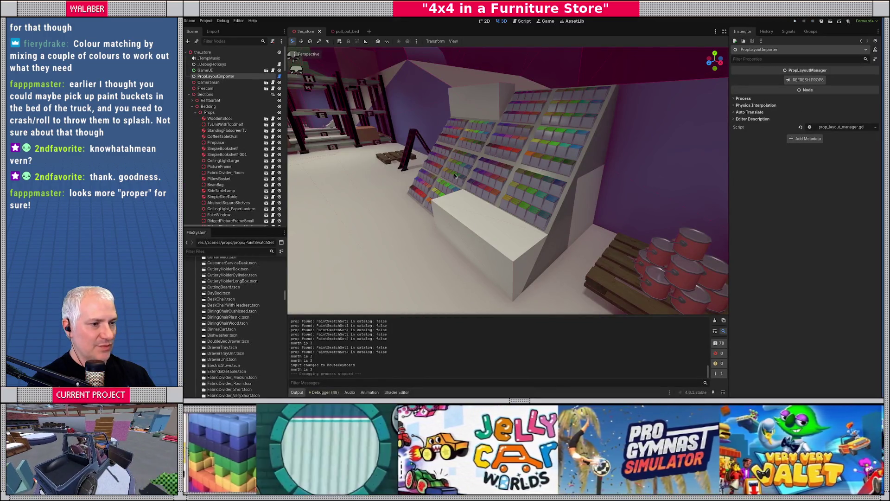
pyautogui.write('green')
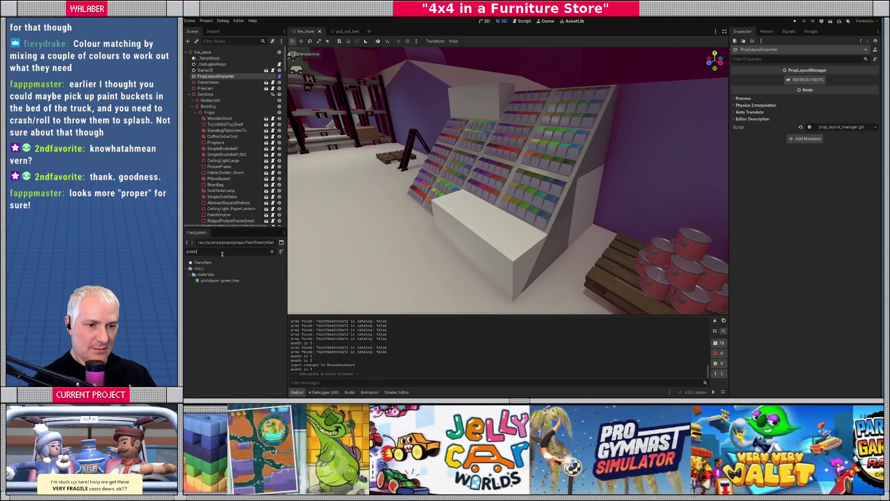
pyautogui.moveTo(221, 283)
pyautogui.mouseDown()
pyautogui.moveTo(455, 241)
pyautogui.moveTo(482, 228)
pyautogui.mouseUp()
pyautogui.moveTo(482, 227)
pyautogui.mouseDown(button='middle')
pyautogui.moveTo(565, 223)
pyautogui.moveTo(521, 233)
pyautogui.moveTo(516, 221)
pyautogui.mouseUp(button='middle')
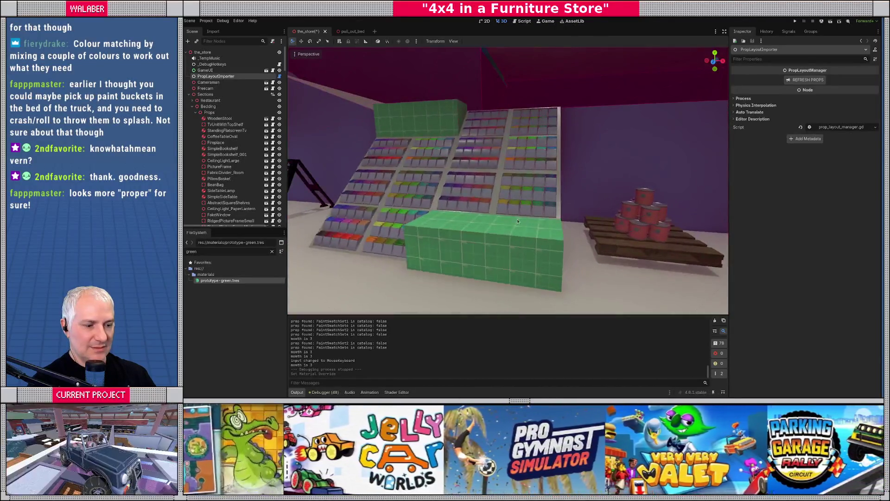
pyautogui.hotkey('ctrl', 's')
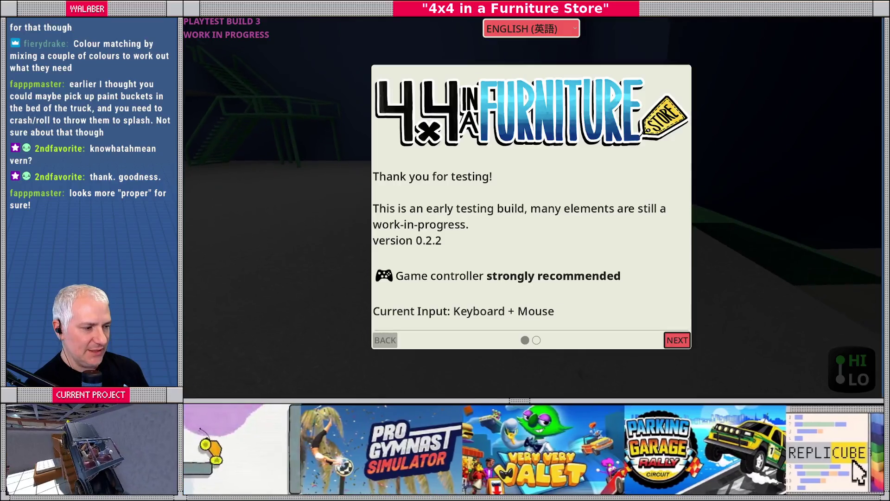
# - Dismiss the welcome screen, then open and close the development console
pyautogui.press('Escape')
pyautogui.press('`')
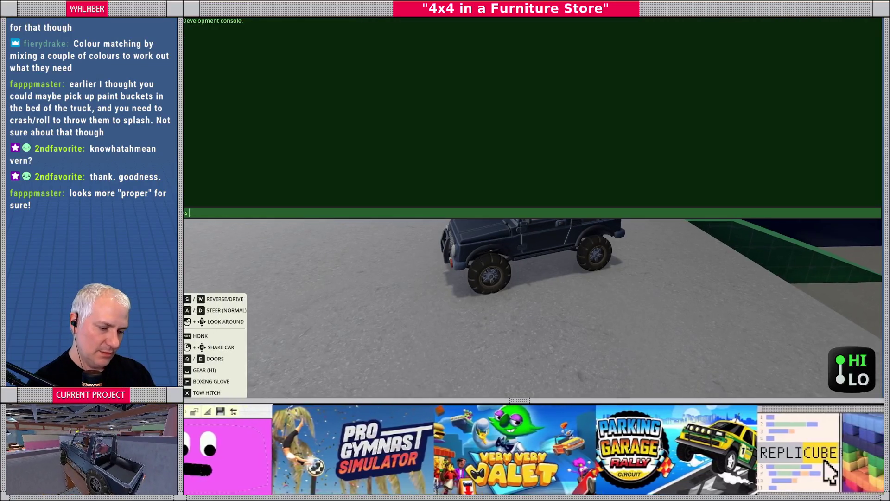
pyautogui.press('`')
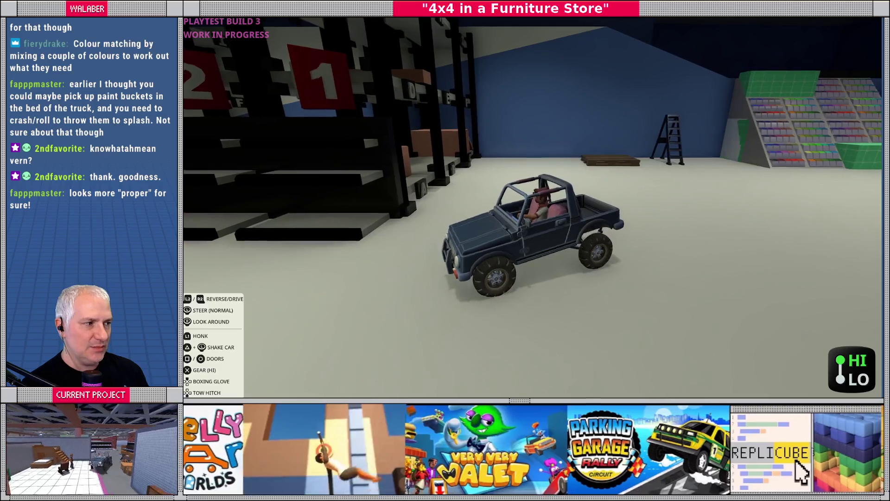
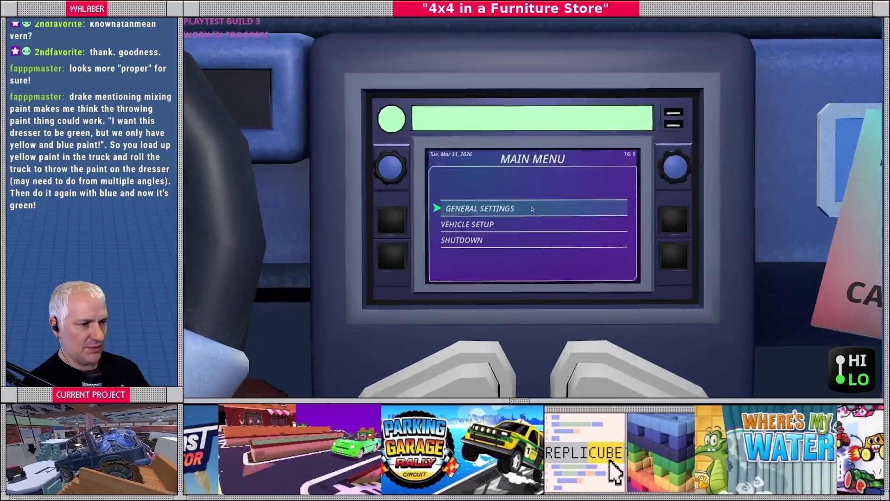
# - Stop the Godot playtest and bring up the paint-shelf blockout box in Blender
pyautogui.click(813, 21)
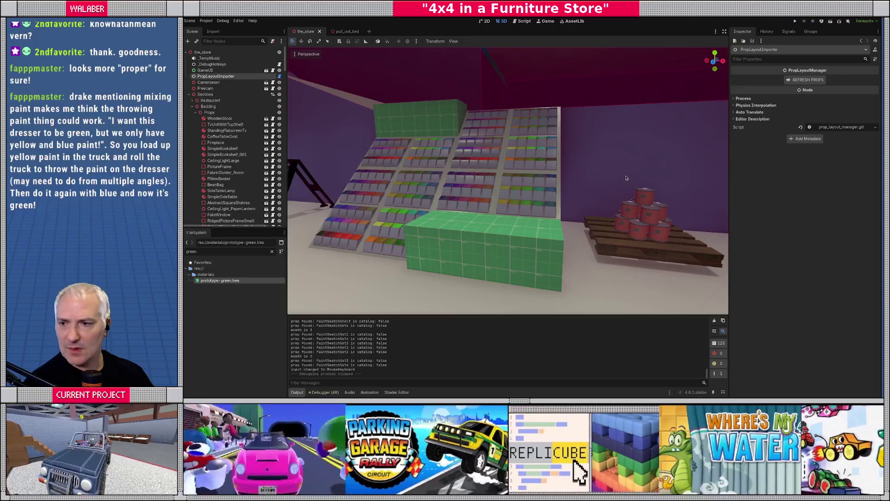
pyautogui.hotkey('alt', 'Tab')
pyautogui.moveTo(434, 277)
pyautogui.mouseDown(button='middle')
pyautogui.moveTo(448, 256)
pyautogui.moveTo(472, 252)
pyautogui.mouseUp(button='middle')
pyautogui.click(473, 251)
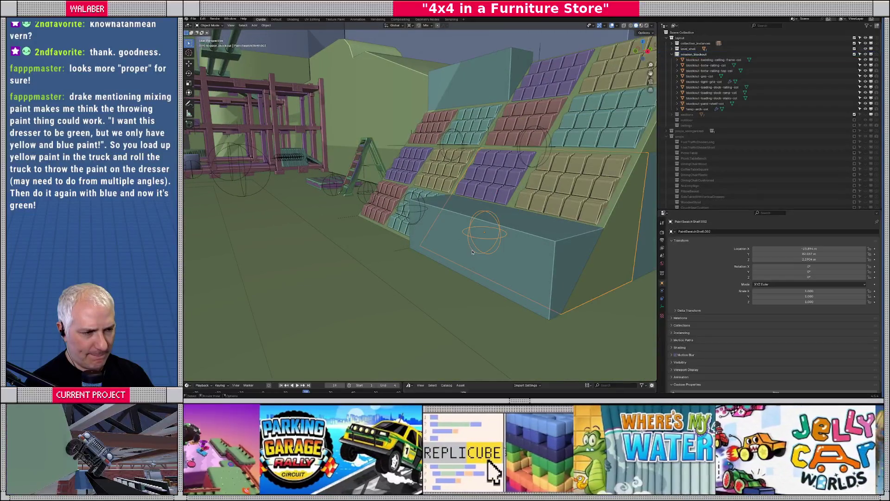
# - Push the paint-shelf collision box's front face out -0.5 m along Y
pyautogui.click(540, 268)
pyautogui.press('Tab')
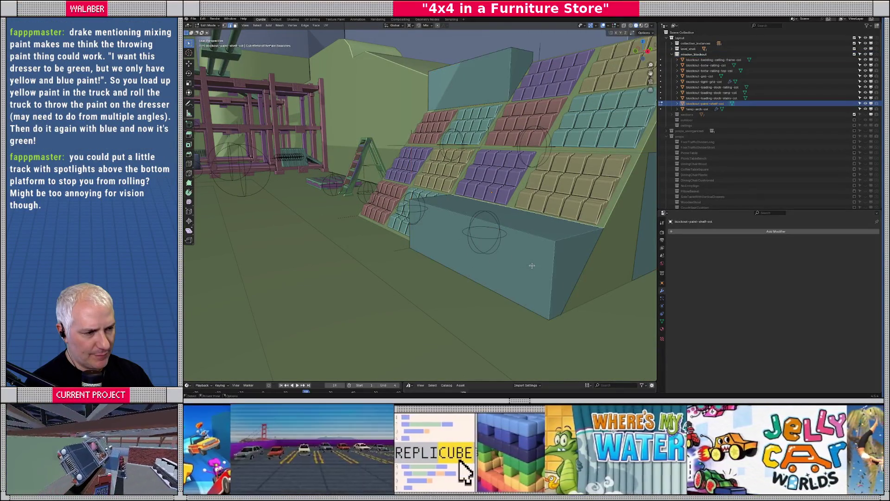
pyautogui.press('3')
pyautogui.click(486, 262)
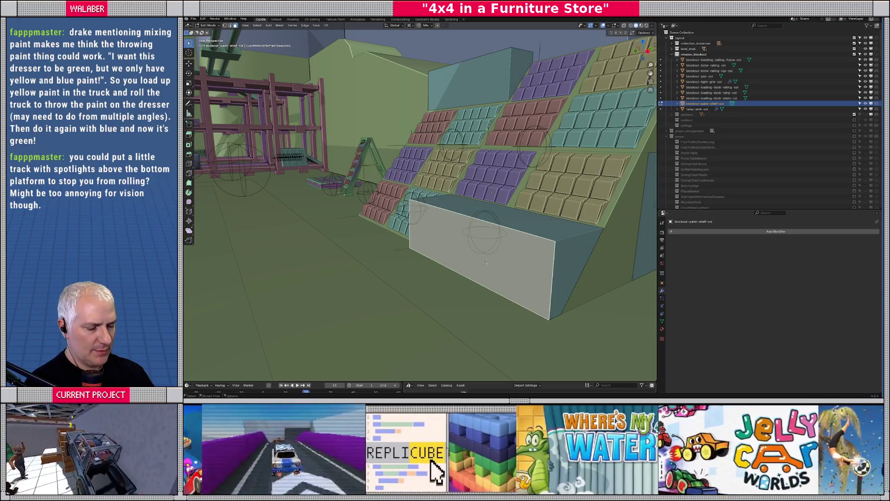
pyautogui.write('y3')
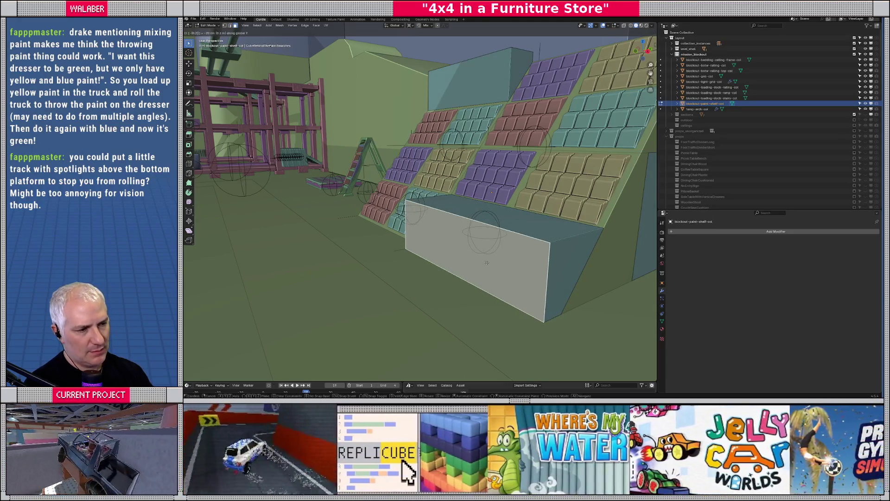
pyautogui.press('BackSpace')
pyautogui.press('BackSpace')
pyautogui.press('BackSpace')
pyautogui.write('-0.5')
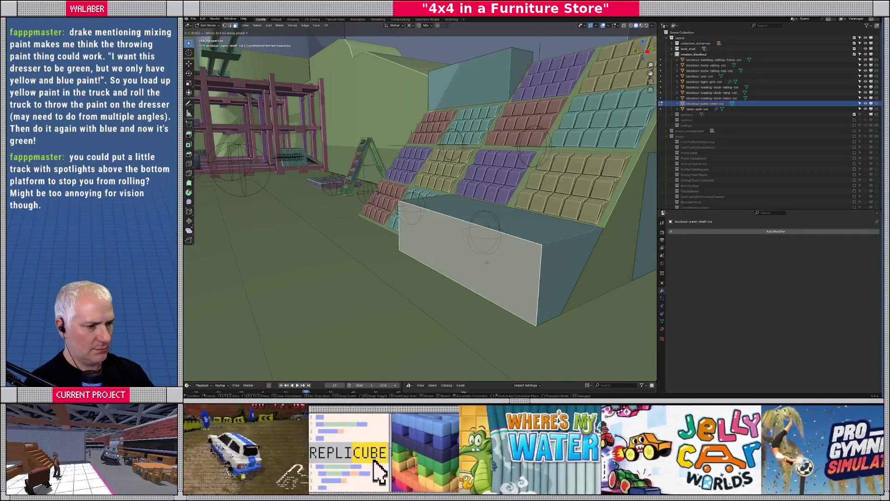
pyautogui.press('Return')
pyautogui.press('g')
pyautogui.press('y')
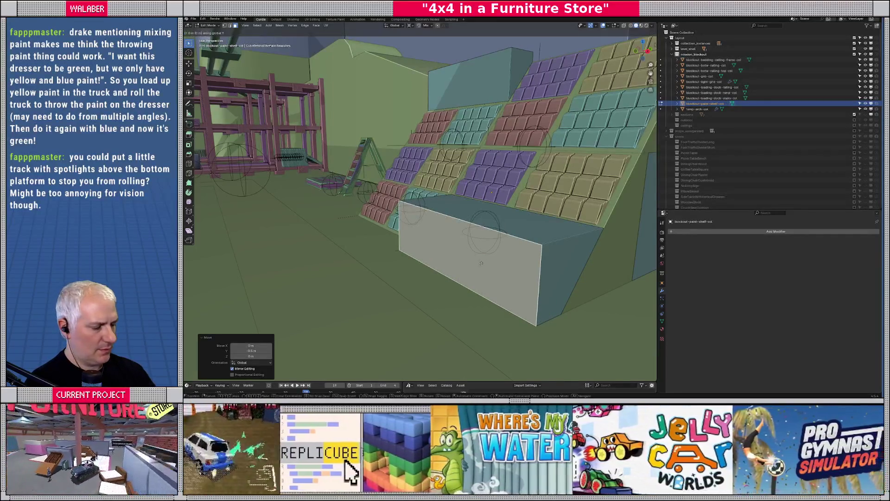
pyautogui.press('Escape')
# - Bevel an end edge of the collision box and return to Object Mode
pyautogui.moveTo(481, 263)
pyautogui.mouseDown(button='middle')
pyautogui.moveTo(464, 227)
pyautogui.moveTo(483, 220)
pyautogui.moveTo(507, 278)
pyautogui.moveTo(536, 314)
pyautogui.mouseUp(button='middle')
pyautogui.click(553, 295)
pyautogui.hotkey('ctrl', 'b')
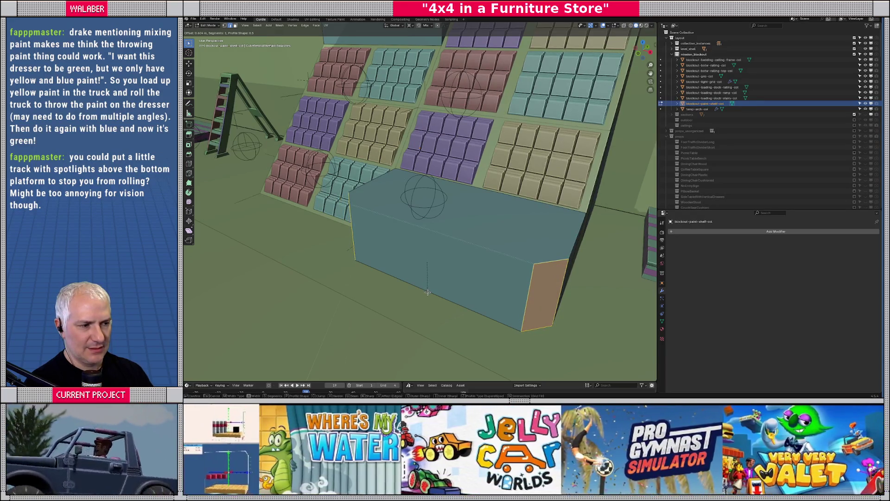
pyautogui.click(428, 292)
pyautogui.moveTo(427, 292)
pyautogui.mouseDown(button='middle')
pyautogui.moveTo(443, 278)
pyautogui.moveTo(491, 279)
pyautogui.moveTo(465, 237)
pyautogui.moveTo(416, 240)
pyautogui.moveTo(487, 243)
pyautogui.moveTo(429, 236)
pyautogui.moveTo(463, 261)
pyautogui.mouseUp(button='middle')
pyautogui.press('Tab')
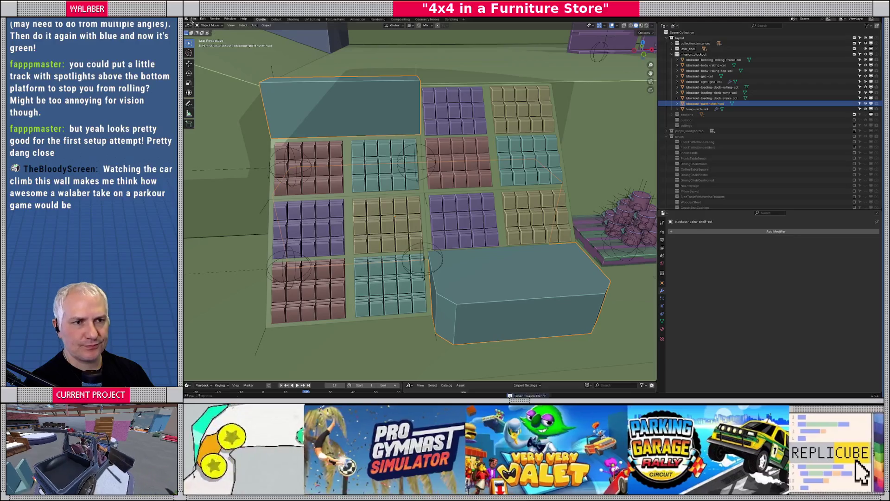
# - Re-export the blockout as glTF 2.0, overwriting the existing .glb file
pyautogui.click(193, 19)
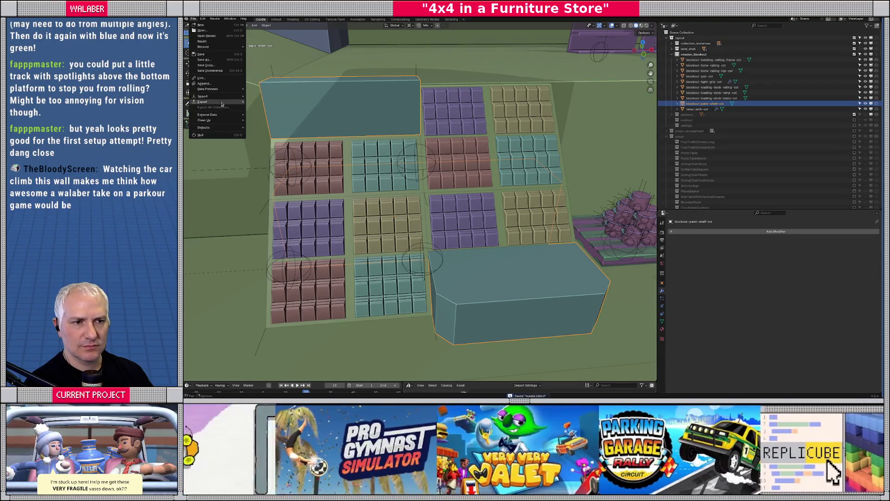
pyautogui.click(275, 156)
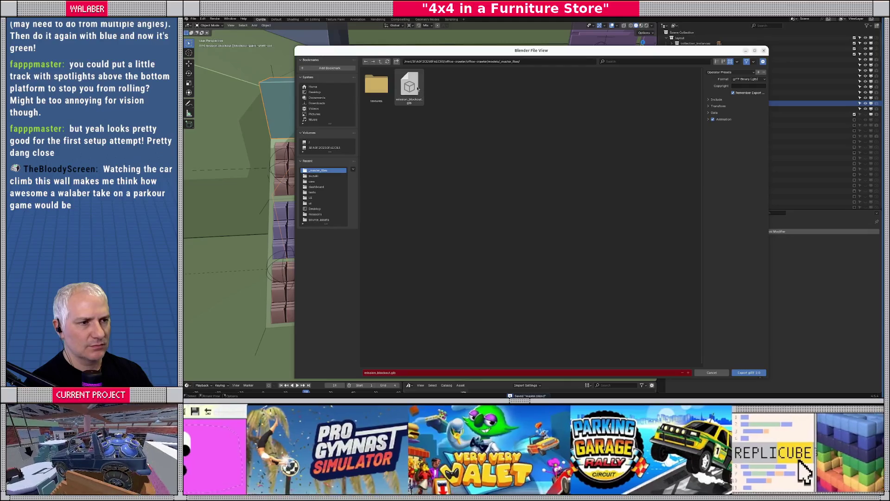
pyautogui.doubleClick(417, 88)
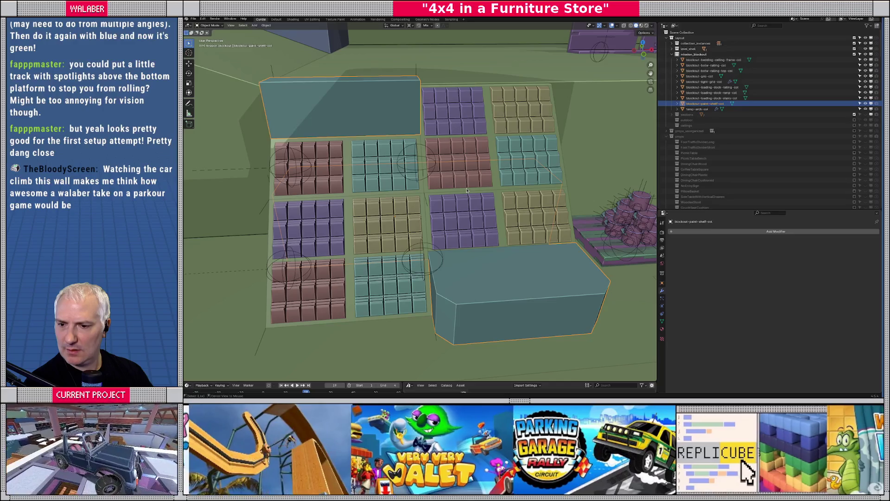
pyautogui.hotkey('alt', 'Tab')
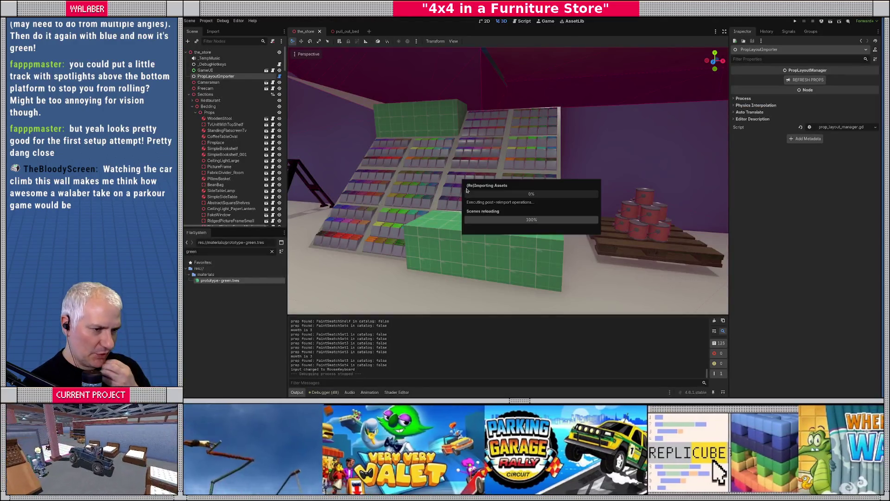
# - Inspect the reimported paint-shelf box in Godot, then reopen its mesh in Blender's Edit Mode
pyautogui.moveTo(467, 190); pyautogui.dragTo(521, 209, button='right')
pyautogui.moveTo(520, 209)
pyautogui.mouseDown(button='middle')
pyautogui.moveTo(424, 203)
pyautogui.moveTo(537, 196)
pyautogui.moveTo(494, 203)
pyautogui.mouseUp(button='middle')
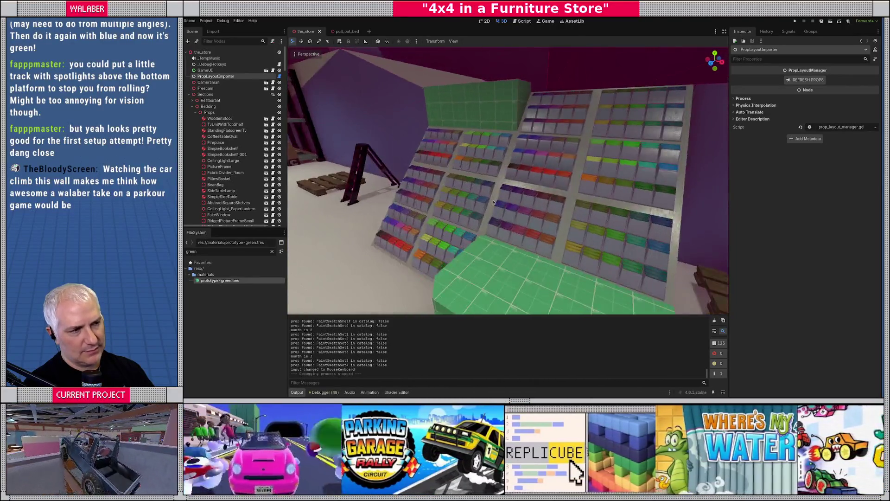
pyautogui.hotkey('alt', 'Tab')
pyautogui.press('Tab')
pyautogui.moveTo(372, 107); pyautogui.dragTo(342, 127, button='middle')
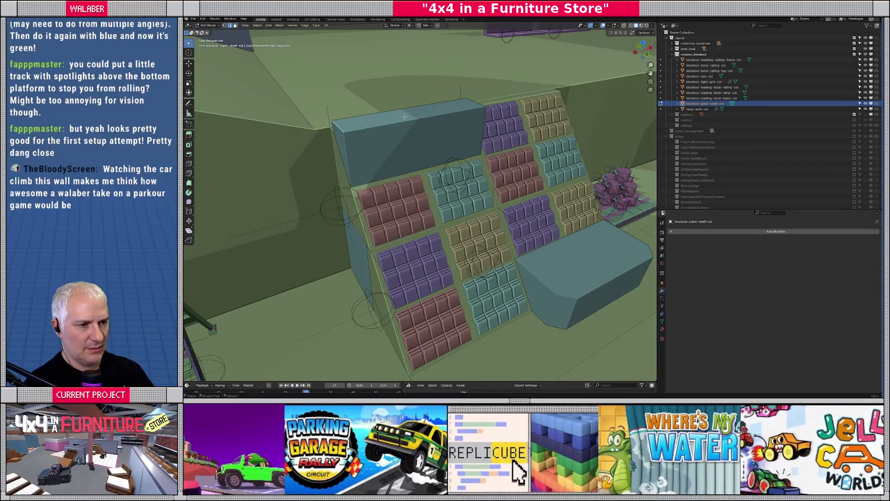
# - Raise the upper shelf block's top face and bevel its top edge
pyautogui.press('3')
pyautogui.click(405, 115)
pyautogui.press('g')
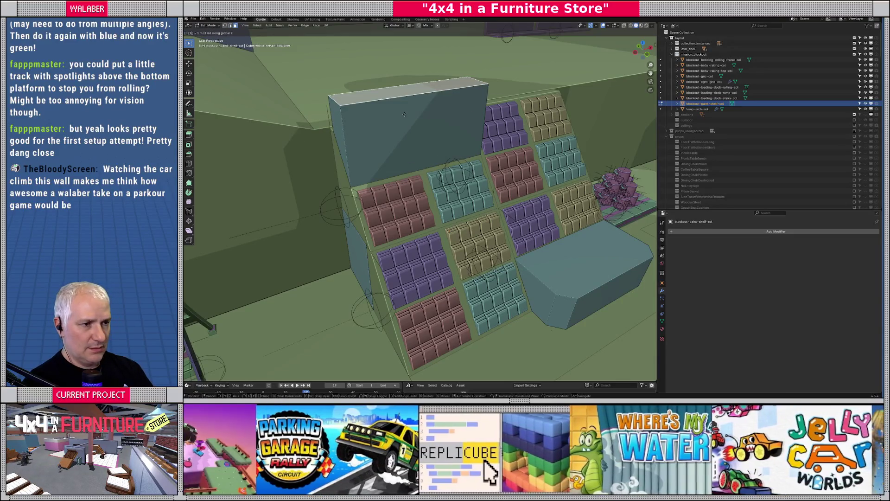
pyautogui.click(369, 87)
pyautogui.hotkey('alt', 'a')
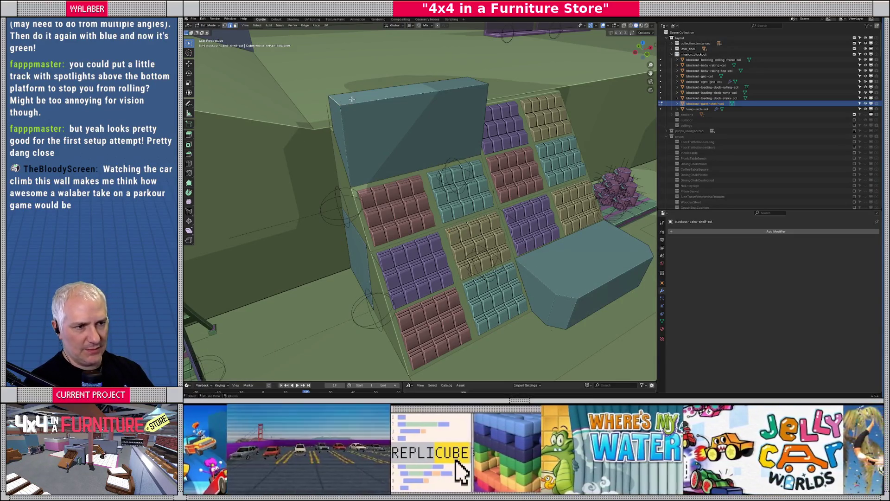
pyautogui.hotkey('ctrl', 'b')
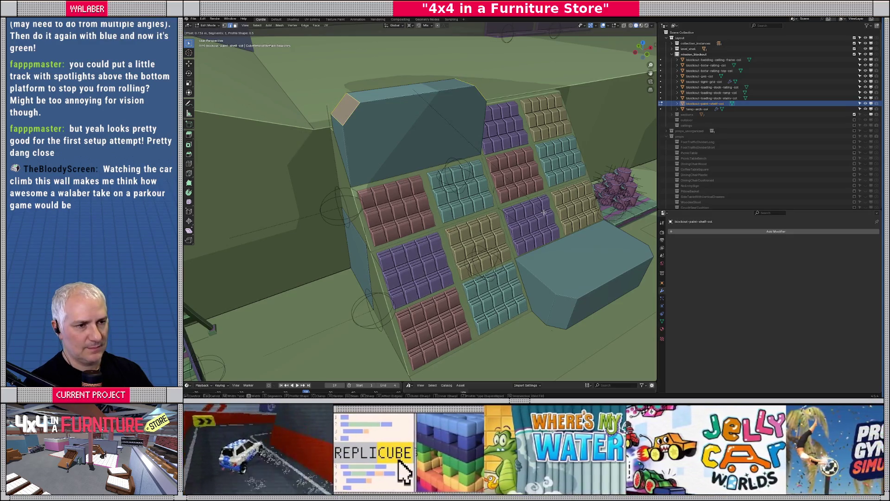
pyautogui.click(544, 212)
pyautogui.press('Tab')
pyautogui.moveTo(544, 212)
pyautogui.mouseDown(button='middle')
pyautogui.moveTo(446, 186)
pyautogui.moveTo(271, 75)
pyautogui.mouseUp(button='middle')
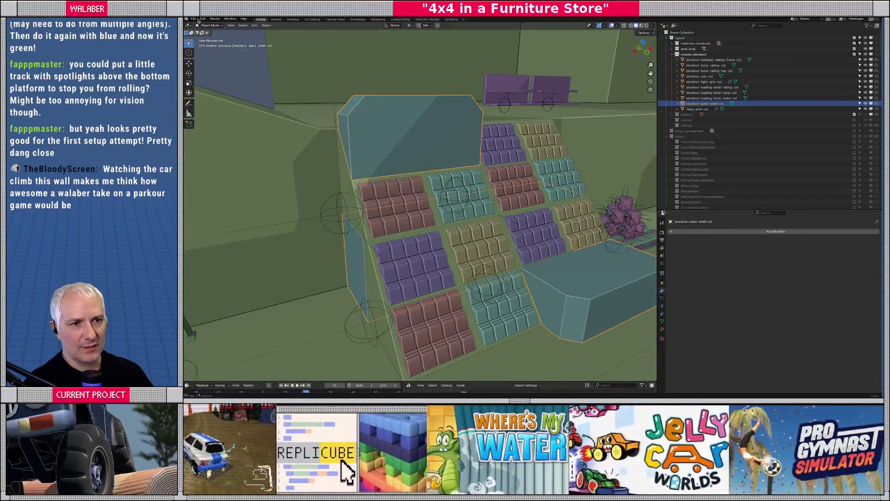
# - Re-export the blockout as glTF 2.0 over mission_blockout.glb
pyautogui.click(198, 20)
pyautogui.moveTo(218, 102)
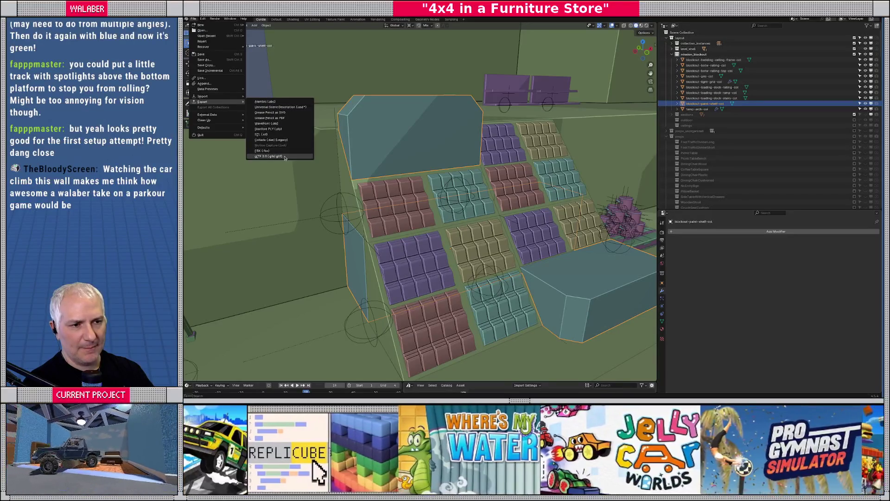
pyautogui.click(285, 158)
pyautogui.doubleClick(409, 85)
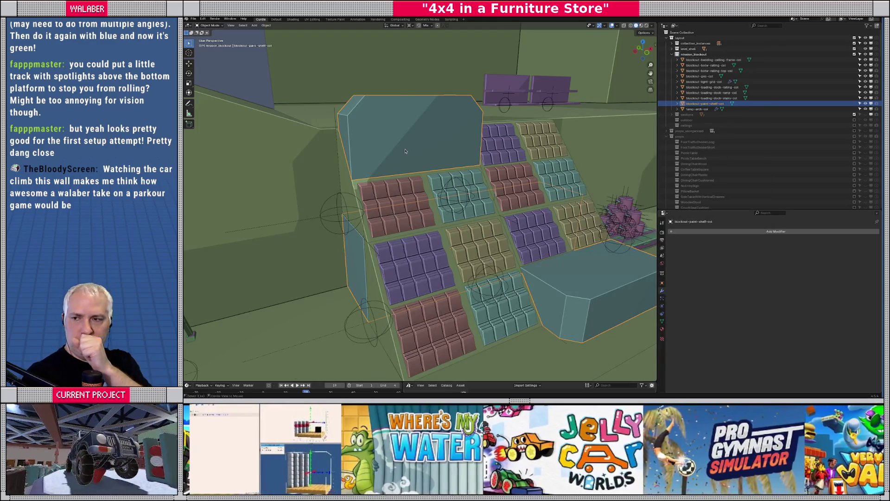
pyautogui.hotkey('alt', 'Tab')
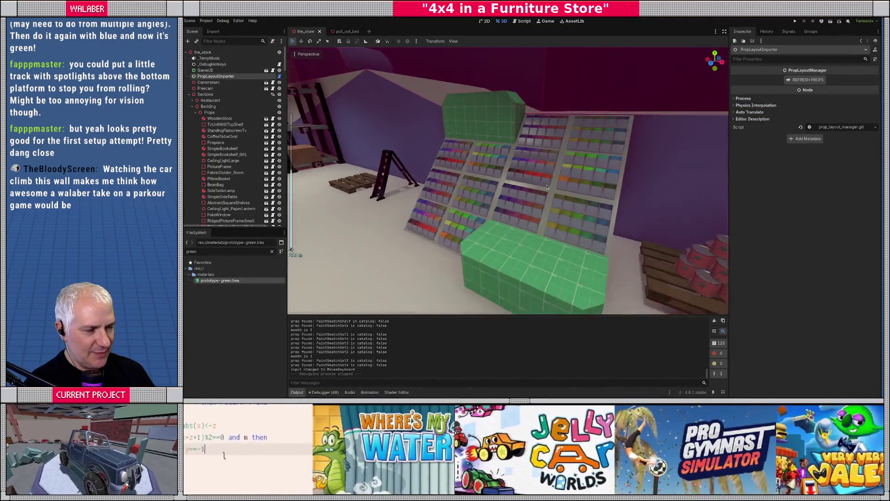
pyautogui.scroll(-3, 547, 187)
pyautogui.moveTo(547, 187); pyautogui.dragTo(478, 210, button='middle')
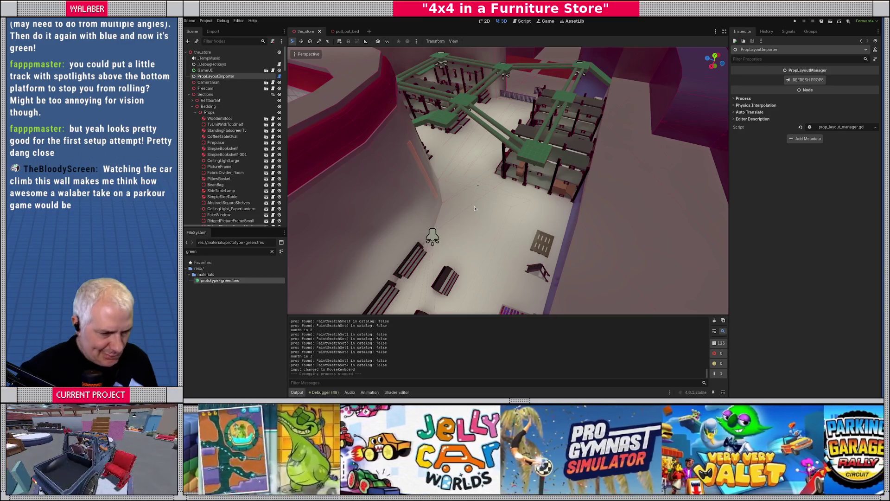
pyautogui.moveTo(524, 195)
pyautogui.mouseDown(button='right')
pyautogui.moveTo(450, 204)
pyautogui.moveTo(522, 193)
pyautogui.mouseUp(button='right')
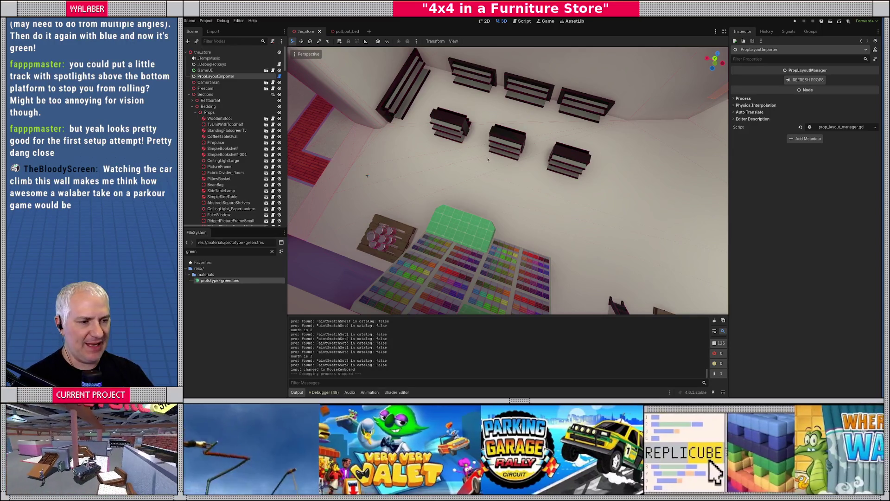
pyautogui.click(387, 236)
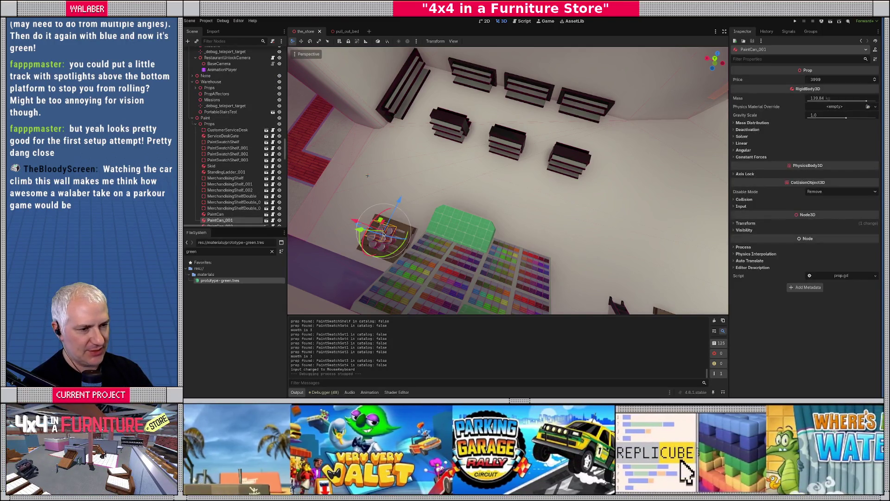
pyautogui.press('f')
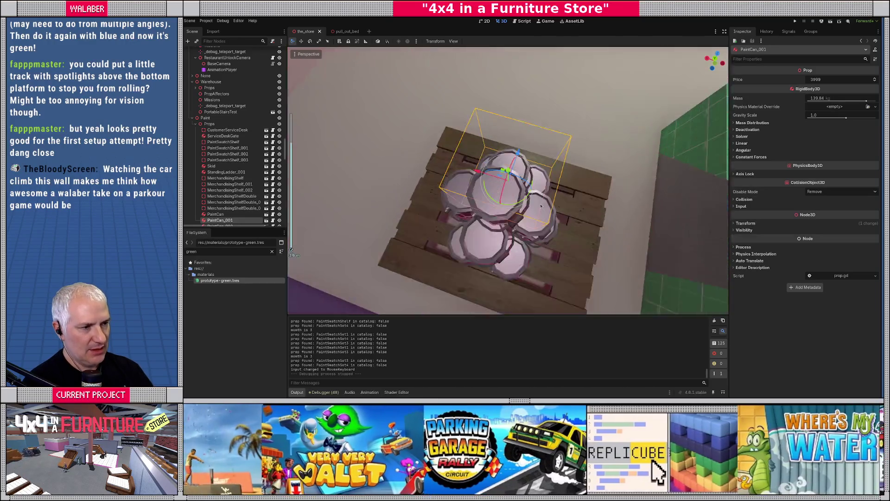
pyautogui.moveTo(445, 195); pyautogui.dragTo(475, 138, button='middle')
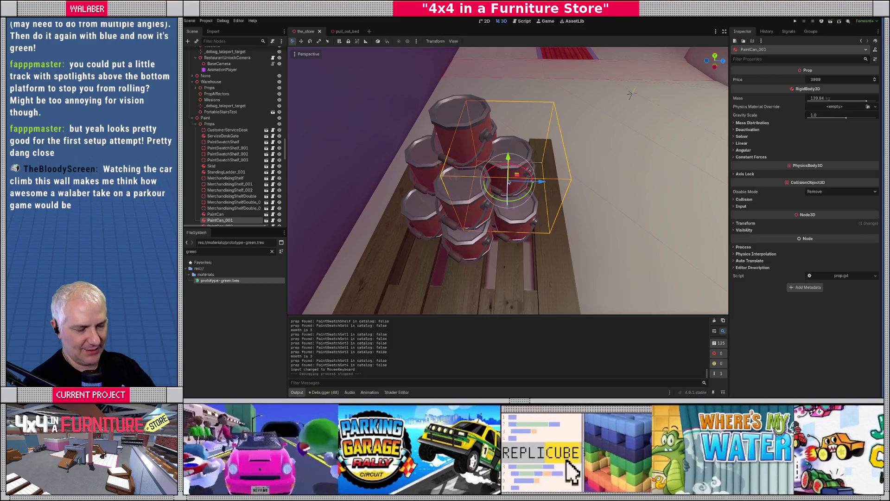
pyautogui.scroll(-10, 636, 221)
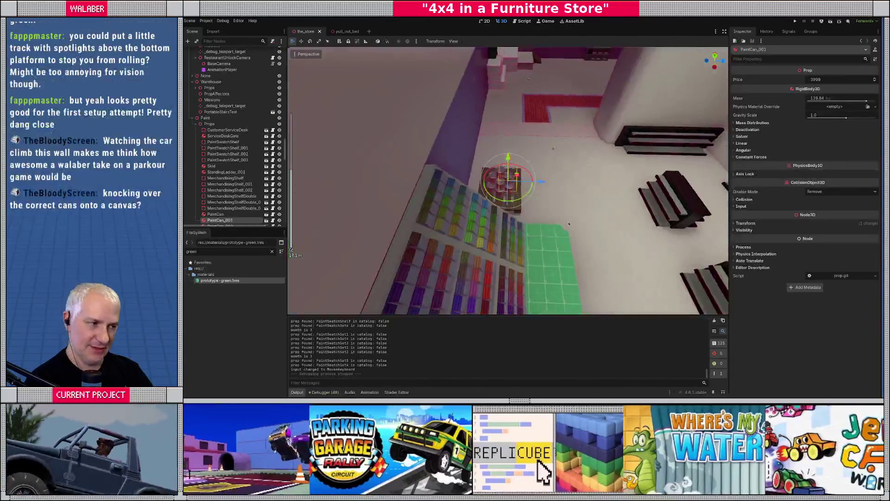
pyautogui.moveTo(629, 215)
pyautogui.keyDown('shift'); pyautogui.mouseDown(button='middle')
pyautogui.moveTo(504, 191)
pyautogui.moveTo(629, 201)
pyautogui.mouseUp(button='middle'); pyautogui.keyUp('shift')
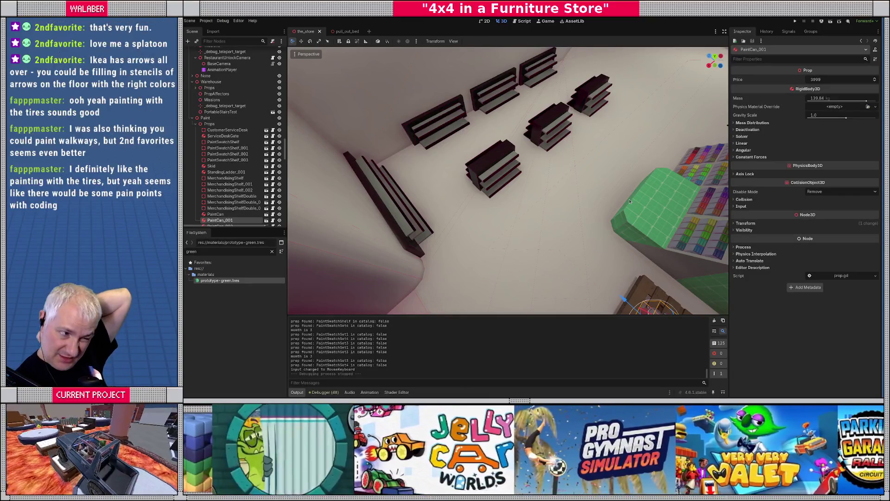
pyautogui.moveTo(560, 156)
pyautogui.mouseDown(button='middle')
pyautogui.moveTo(530, 184)
pyautogui.moveTo(392, 150)
pyautogui.moveTo(497, 195)
pyautogui.moveTo(571, 198)
pyautogui.moveTo(459, 178)
pyautogui.mouseUp(button='middle')
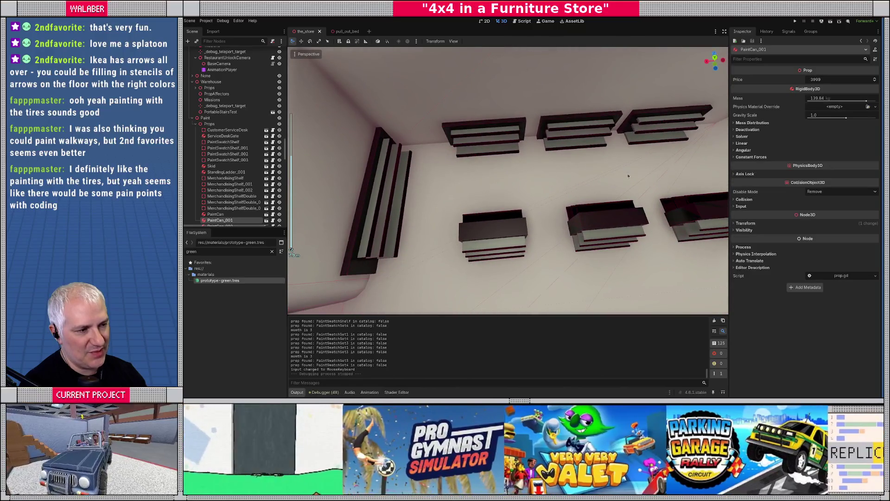
pyautogui.scroll(-6, 629, 176)
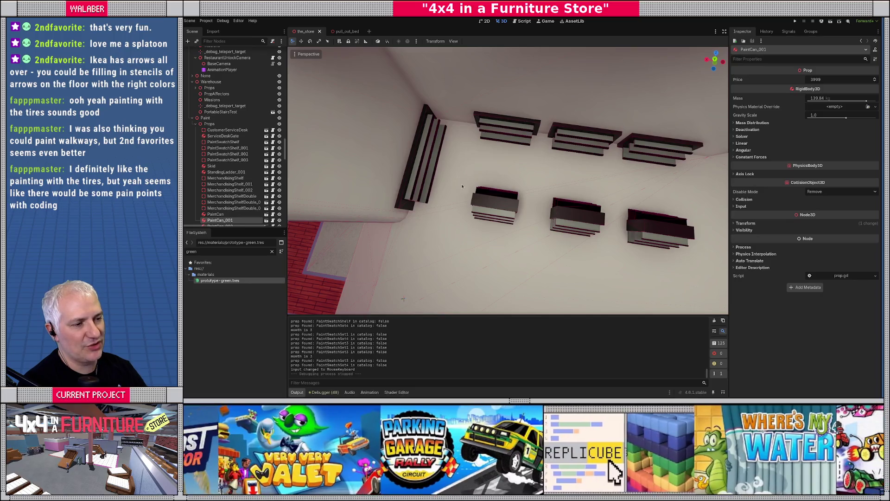
pyautogui.moveTo(707, 185); pyautogui.dragTo(611, 172, button='middle')
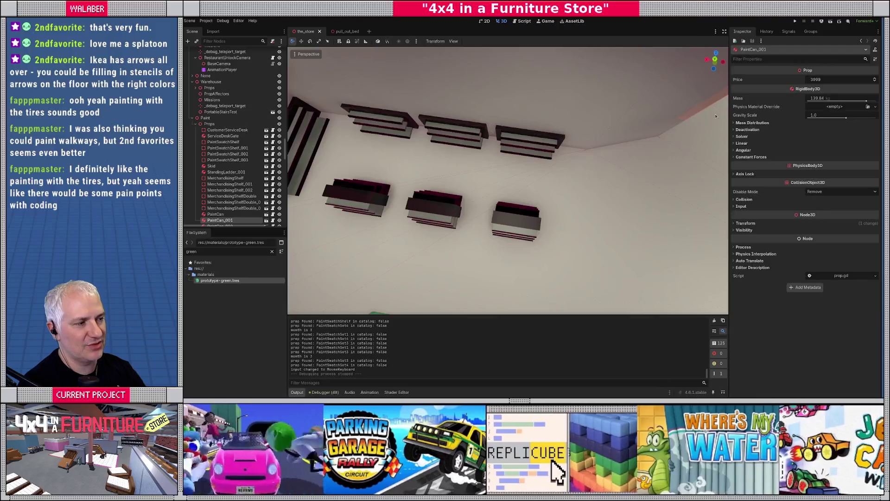
pyautogui.moveTo(385, 199)
pyautogui.mouseDown(button='middle')
pyautogui.moveTo(479, 152)
pyautogui.moveTo(565, 168)
pyautogui.moveTo(507, 216)
pyautogui.mouseUp(button='middle')
pyautogui.scroll(-5, 564, 167)
pyautogui.scroll(8, 508, 216)
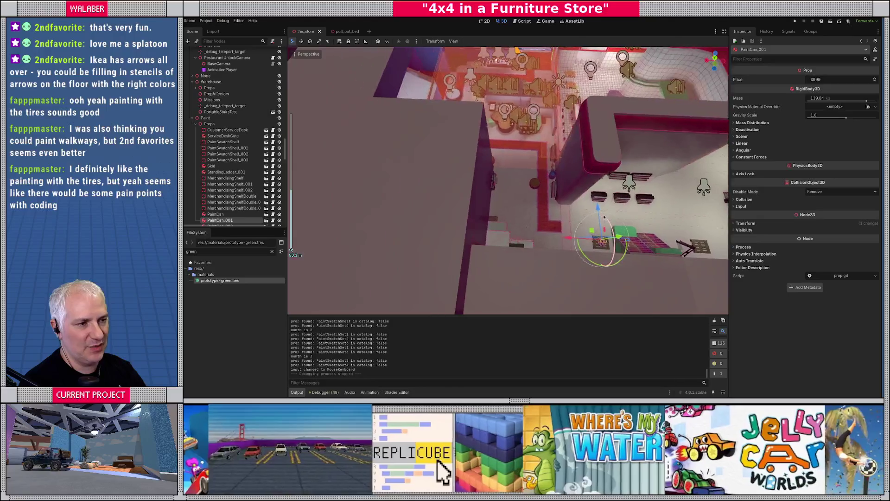
pyautogui.moveTo(618, 189)
pyautogui.mouseDown(button='middle')
pyautogui.moveTo(347, 281)
pyautogui.moveTo(598, 114)
pyautogui.mouseUp(button='middle')
pyautogui.scroll(-5, 347, 281)
pyautogui.moveTo(468, 182); pyautogui.dragTo(587, 120, button='middle')
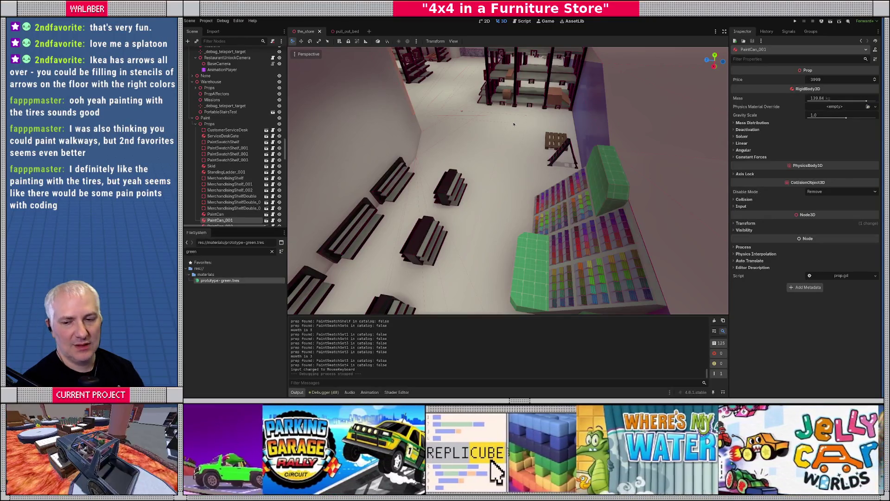
pyautogui.moveTo(491, 204); pyautogui.dragTo(534, 162, button='middle')
pyautogui.scroll(5, 533, 163)
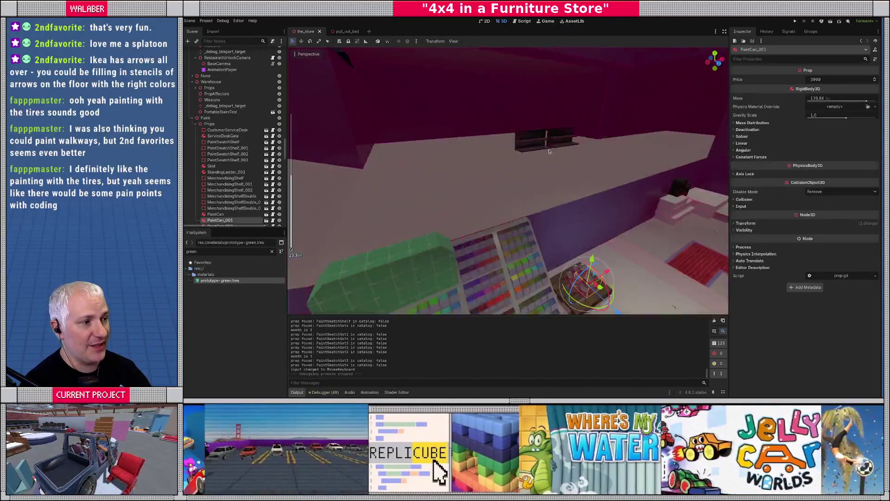
pyautogui.scroll(-4, 549, 152)
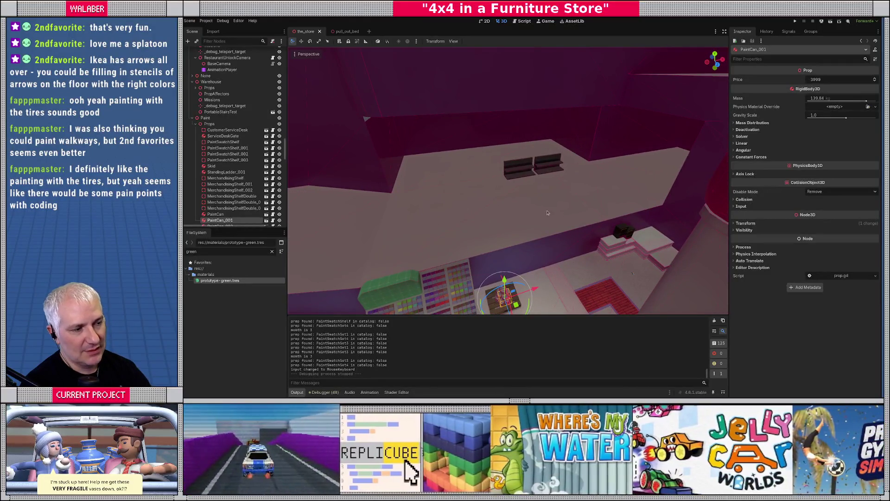
pyautogui.scroll(5, 567, 206)
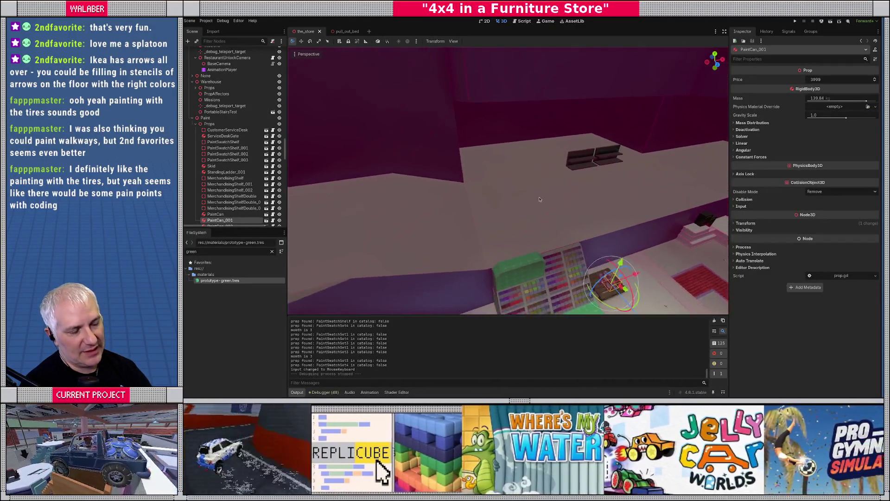
pyautogui.moveTo(568, 207)
pyautogui.mouseDown(button='middle')
pyautogui.moveTo(482, 185)
pyautogui.moveTo(463, 241)
pyautogui.moveTo(459, 118)
pyautogui.mouseUp(button='middle')
pyautogui.scroll(4, 518, 198)
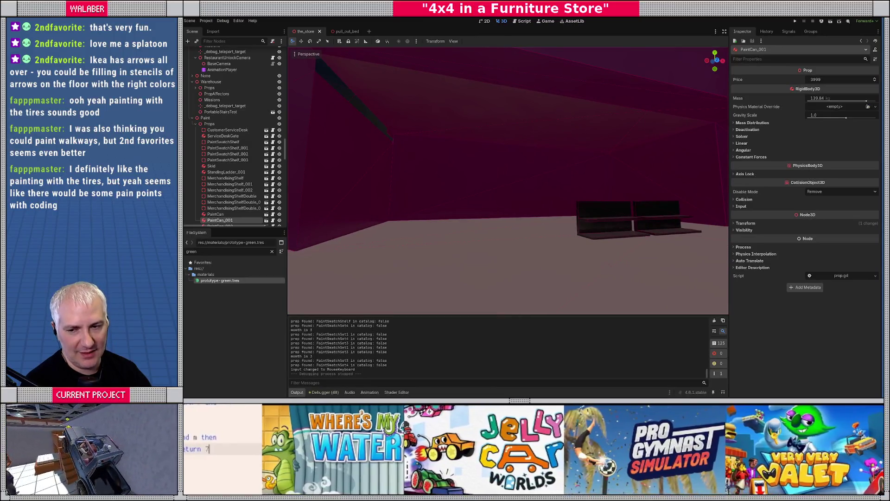
pyautogui.moveTo(459, 118)
pyautogui.mouseDown(button='middle')
pyautogui.moveTo(450, 116)
pyautogui.moveTo(445, 130)
pyautogui.moveTo(438, 120)
pyautogui.mouseUp(button='middle')
pyautogui.moveTo(512, 189); pyautogui.dragTo(518, 191, button='middle')
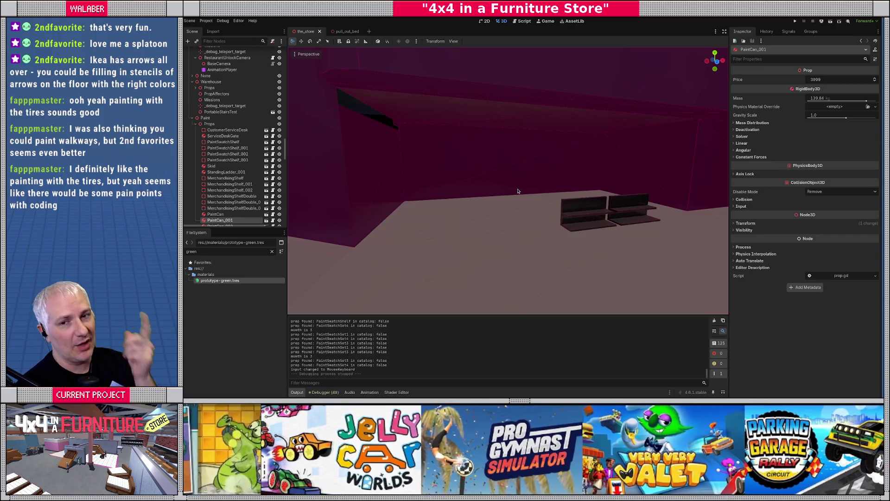
pyautogui.press('w')
pyautogui.moveTo(518, 191); pyautogui.dragTo(518, 191, button='right')
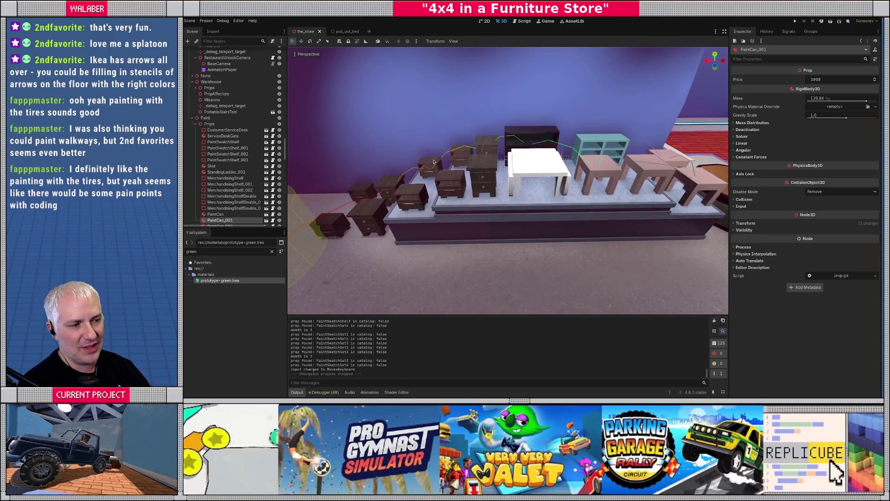
pyautogui.moveTo(520, 146); pyautogui.dragTo(520, 146, button='right')
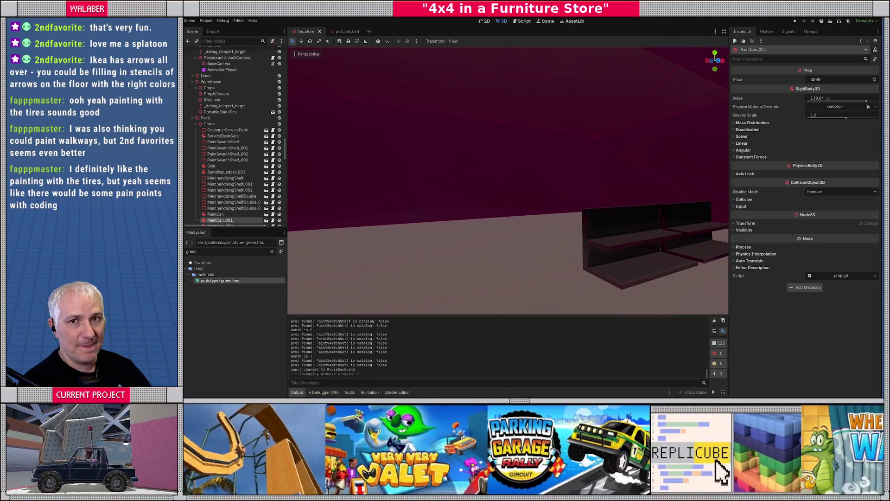
pyautogui.moveTo(520, 146); pyautogui.dragTo(520, 146, button='right')
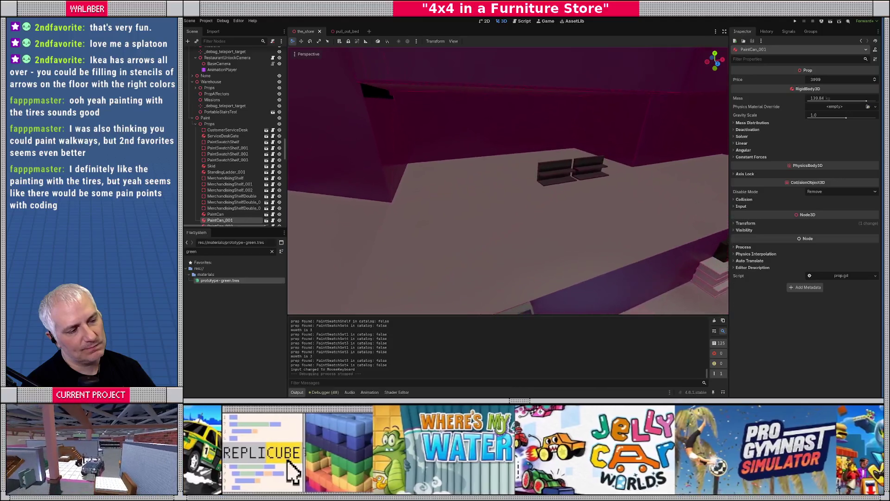
pyautogui.moveTo(501, 222); pyautogui.dragTo(501, 222, button='right')
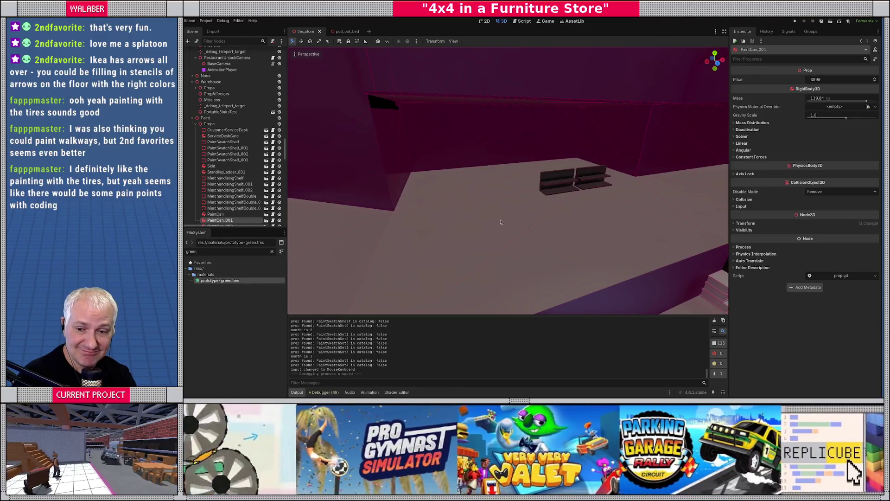
pyautogui.moveTo(500, 222); pyautogui.dragTo(488, 277, button='middle')
# - Duplicate spotlight WarehouseLight9 and place the copy near the store's top wall
pyautogui.scroll(-3, 488, 276)
pyautogui.scroll(6, 488, 277)
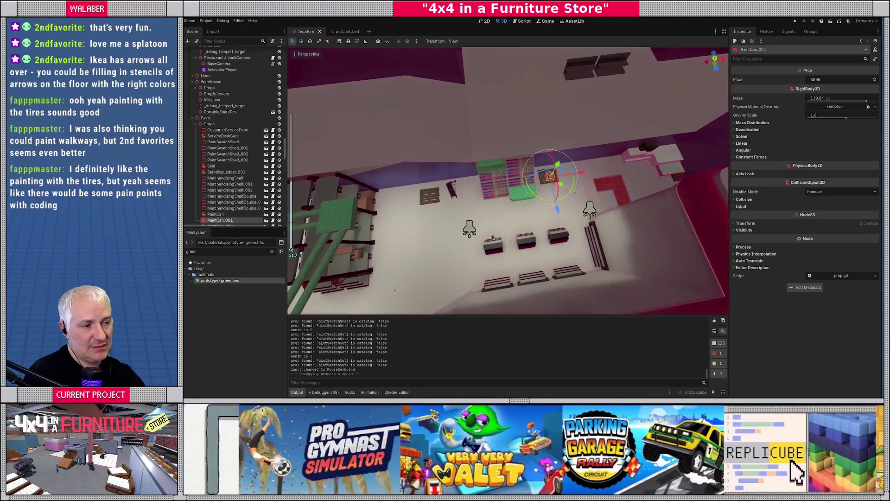
pyautogui.click(590, 211)
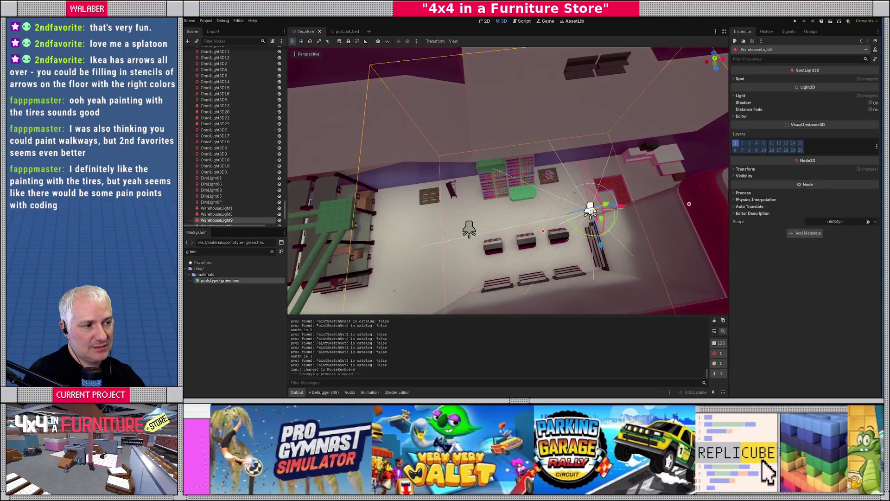
pyautogui.press('KP_7')
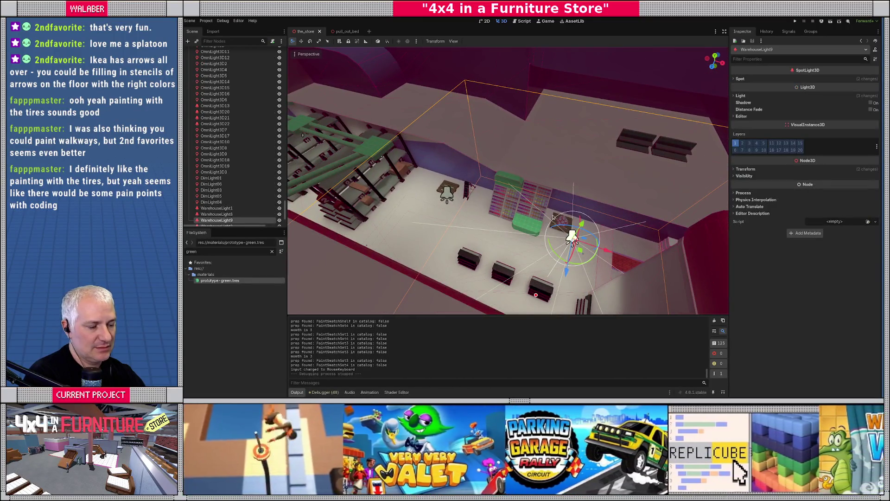
pyautogui.hotkey('ctrl', 'd')
pyautogui.scroll(-3, 553, 217)
pyautogui.keyDown('shift'); pyautogui.moveTo(553, 217); pyautogui.dragTo(524, 246, button='middle'); pyautogui.keyUp('shift')
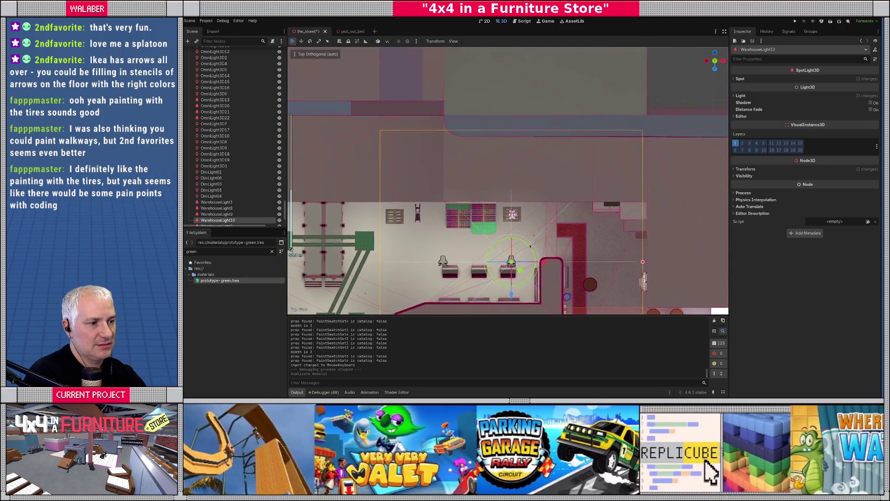
pyautogui.press('g')
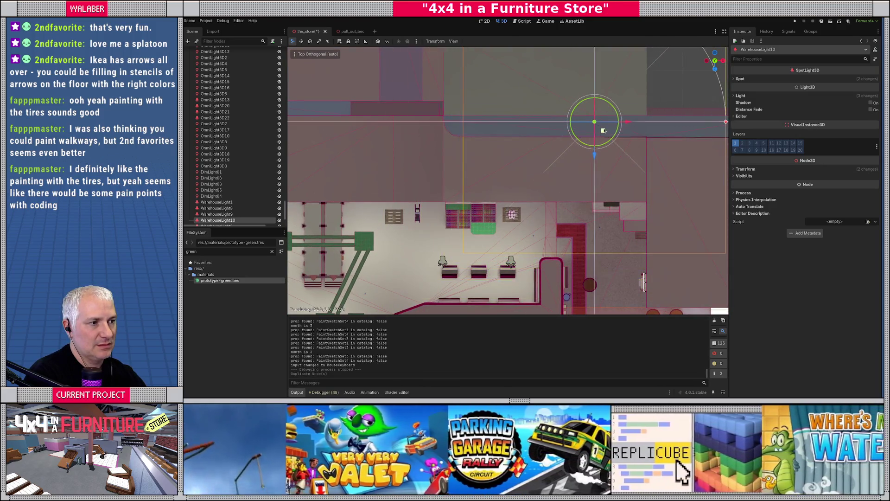
pyautogui.click(601, 130)
pyautogui.moveTo(601, 130); pyautogui.dragTo(561, 60, button='middle')
# - Fine-tune the copied spotlight's position, nudging it along Y
pyautogui.scroll(2, 561, 60)
pyautogui.press('g')
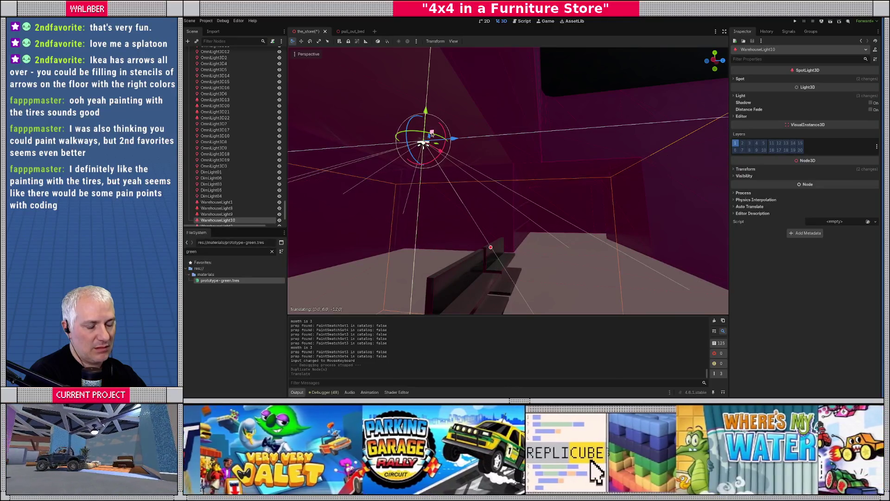
pyautogui.click(432, 133)
pyautogui.press('f')
pyautogui.scroll(2, 494, 212)
pyautogui.moveTo(494, 212); pyautogui.dragTo(508, 184, button='middle')
pyautogui.press('g')
pyautogui.press('y')
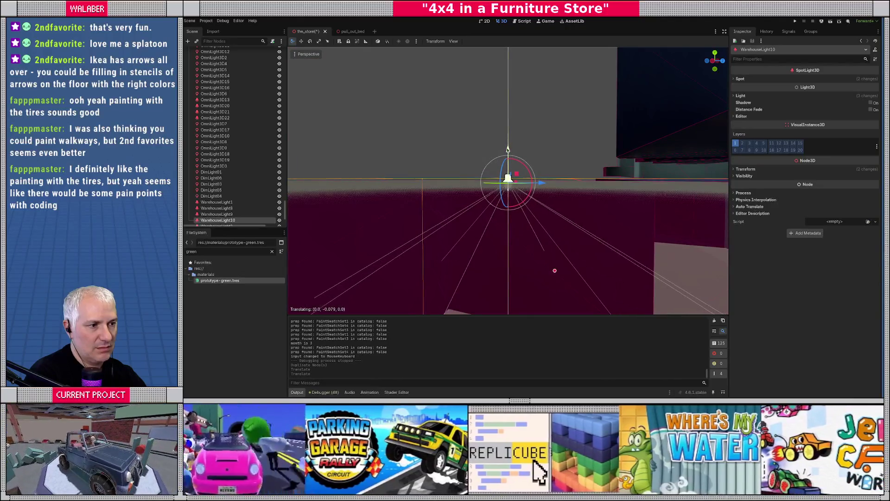
pyautogui.click(516, 241)
pyautogui.scroll(2, 516, 241)
pyautogui.moveTo(516, 242)
pyautogui.mouseDown(button='middle')
pyautogui.moveTo(491, 234)
pyautogui.moveTo(436, 253)
pyautogui.moveTo(471, 236)
pyautogui.moveTo(483, 207)
pyautogui.moveTo(491, 221)
pyautogui.mouseUp(button='middle')
pyautogui.scroll(-5, 436, 253)
pyautogui.scroll(-10, 437, 252)
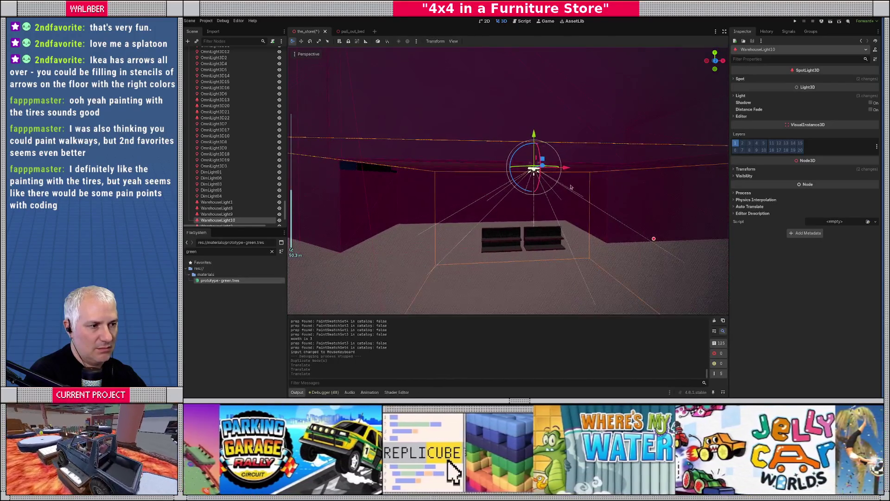
# - Duplicate the positioned warehouse light and move the copy further along X
pyautogui.hotkey('ctrl', 'd')
pyautogui.press('g')
pyautogui.press('x')
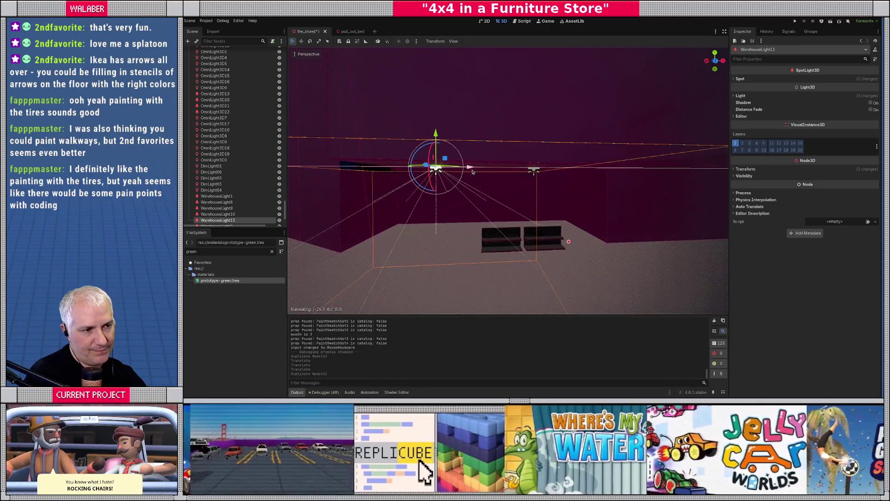
pyautogui.click(473, 190)
pyautogui.moveTo(473, 190); pyautogui.dragTo(590, 233, button='middle')
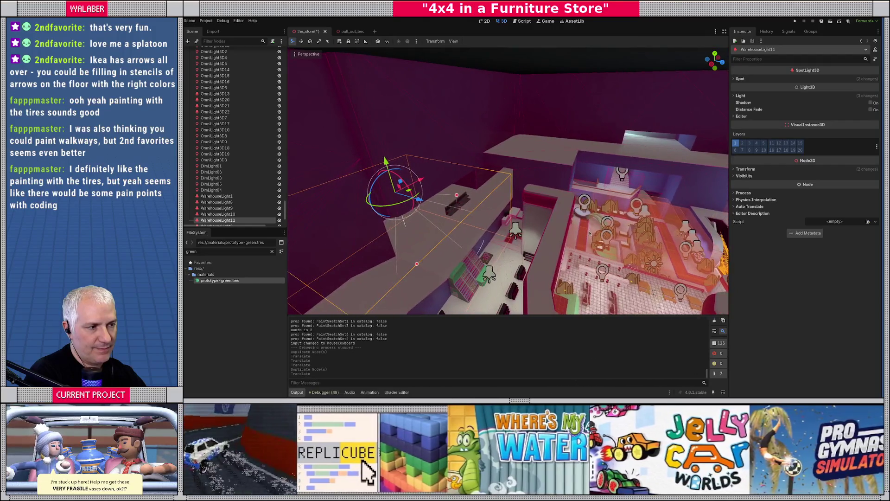
# - Duplicate OmniLight3D14 and slide the copy into place along X in top view
pyautogui.click(585, 207)
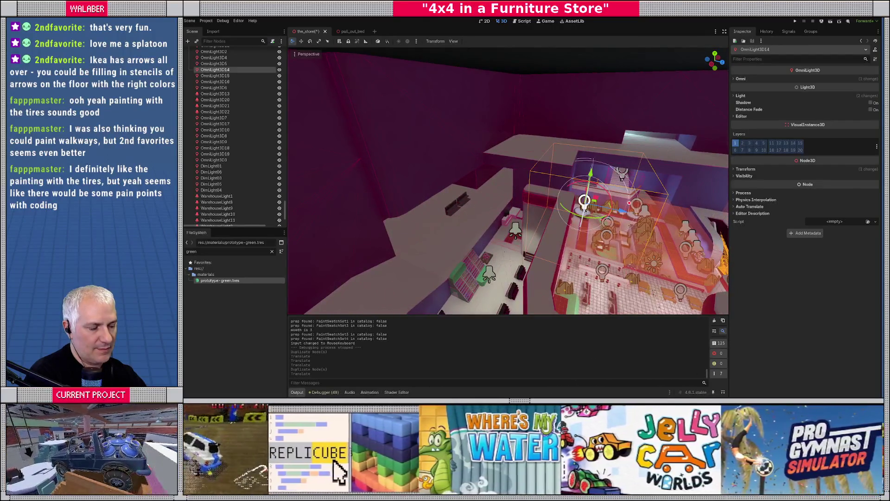
pyautogui.press('KP_7')
pyautogui.hotkey('ctrl', 'd')
pyautogui.moveTo(555, 263)
pyautogui.mouseDown()
pyautogui.moveTo(496, 207)
pyautogui.moveTo(482, 177)
pyautogui.moveTo(518, 168)
pyautogui.mouseUp()
pyautogui.moveTo(518, 168)
pyautogui.mouseDown(button='middle')
pyautogui.moveTo(543, 171)
pyautogui.moveTo(462, 213)
pyautogui.moveTo(464, 149)
pyautogui.mouseUp(button='middle')
pyautogui.press('KP_7')
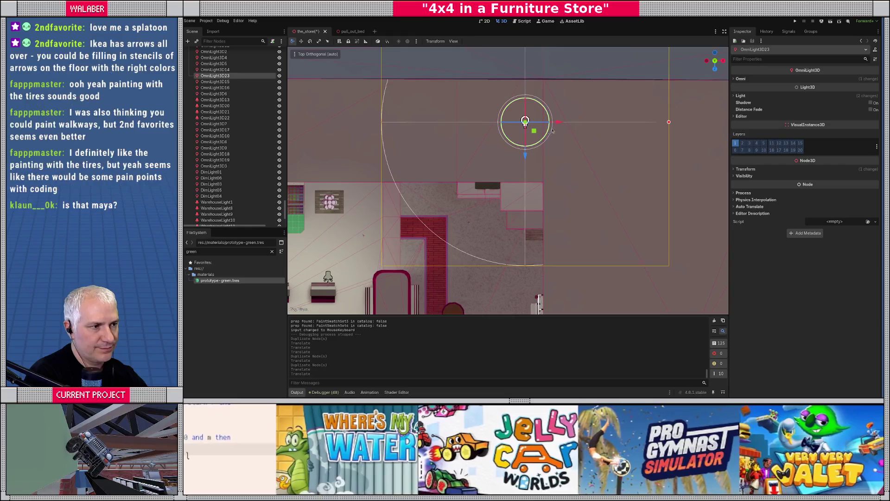
pyautogui.moveTo(559, 122)
pyautogui.mouseDown()
pyautogui.moveTo(638, 122)
pyautogui.moveTo(401, 121)
pyautogui.moveTo(420, 122)
pyautogui.mouseUp()
# - Duplicate the omni light again and lower the new copy vertically
pyautogui.hotkey('ctrl', 'd')
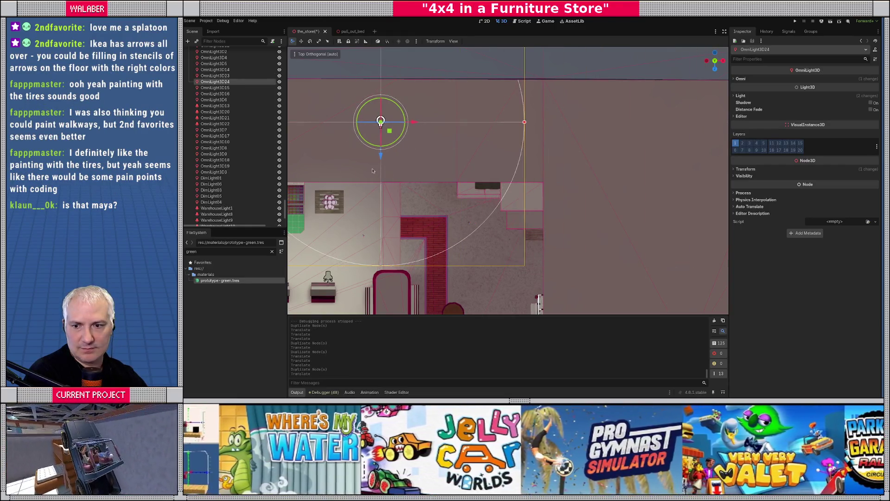
pyautogui.scroll(-3, 420, 122)
pyautogui.moveTo(420, 139)
pyautogui.mouseDown(button='middle')
pyautogui.moveTo(434, 198)
pyautogui.moveTo(520, 143)
pyautogui.moveTo(451, 119)
pyautogui.moveTo(460, 126)
pyautogui.moveTo(447, 197)
pyautogui.moveTo(450, 190)
pyautogui.mouseUp(button='middle')
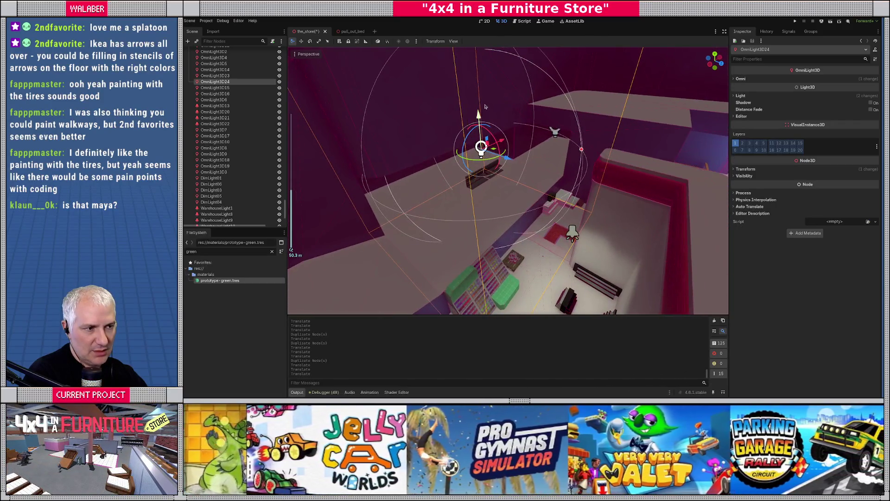
pyautogui.moveTo(479, 122); pyautogui.dragTo(482, 153)
pyautogui.moveTo(482, 153)
pyautogui.mouseDown(button='middle')
pyautogui.moveTo(485, 175)
pyautogui.moveTo(536, 181)
pyautogui.mouseUp(button='middle')
pyautogui.scroll(-1, 538, 183)
# - Add another omni light copy, shifted left and raised above the shelves
pyautogui.hotkey('ctrl', 'd')
pyautogui.moveTo(571, 178)
pyautogui.mouseDown()
pyautogui.moveTo(457, 181)
pyautogui.moveTo(471, 178)
pyautogui.mouseUp()
pyautogui.press('f')
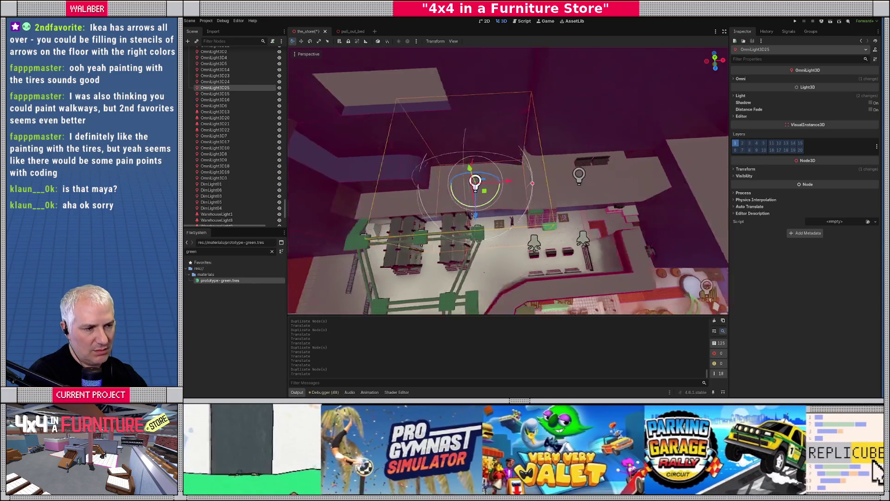
pyautogui.moveTo(508, 147); pyautogui.dragTo(508, 121)
pyautogui.moveTo(540, 155); pyautogui.dragTo(517, 156)
pyautogui.moveTo(517, 156); pyautogui.dragTo(514, 193, button='middle')
pyautogui.scroll(-3, 513, 194)
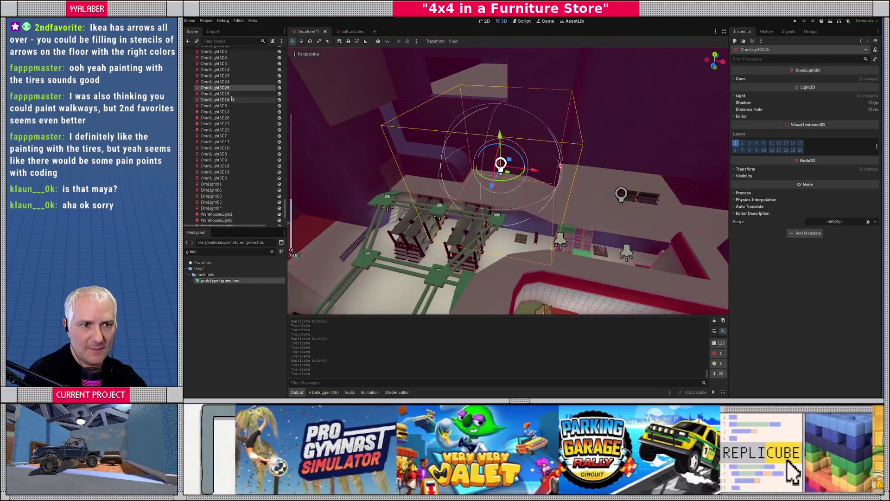
pyautogui.click(468, 72)
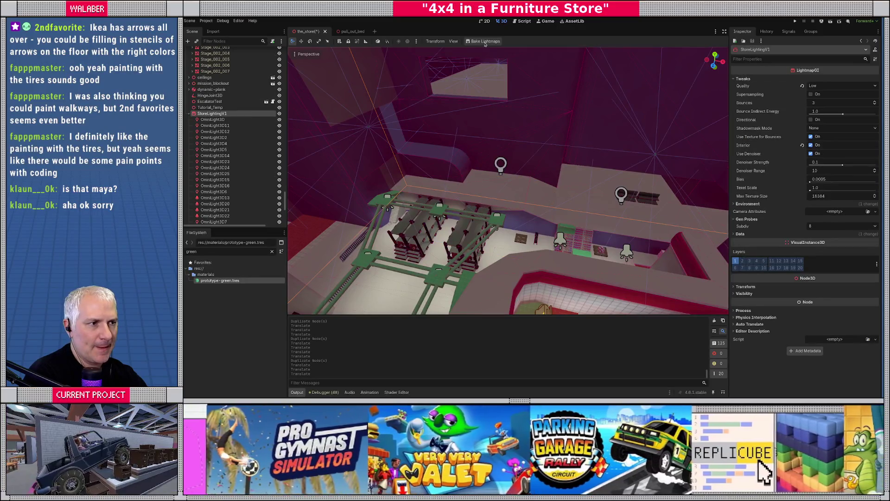
# - Bake lightmaps from StoreLightingV1 and survey the lit store floor
pyautogui.click(485, 42)
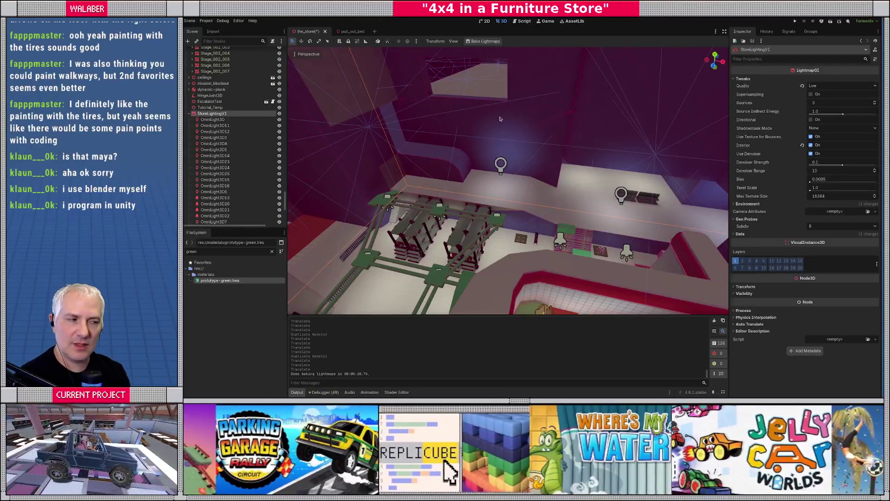
pyautogui.moveTo(499, 119); pyautogui.dragTo(426, 157, button='right')
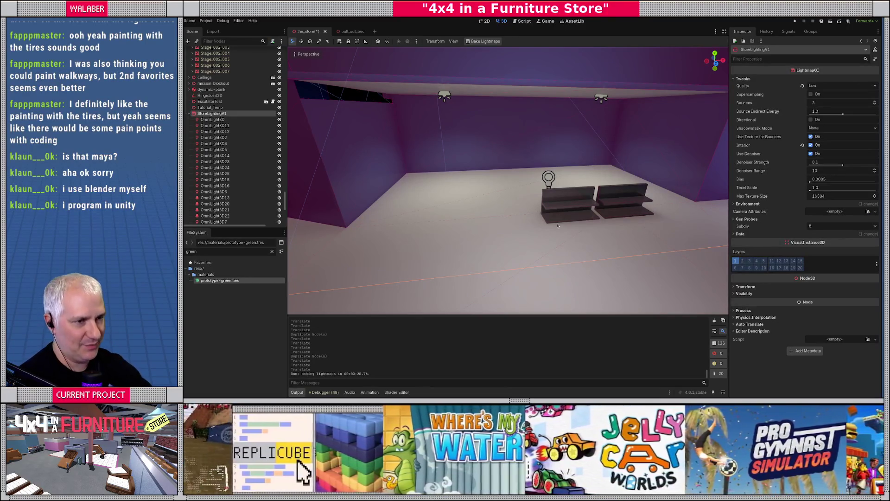
pyautogui.hotkey('alt', 'Tab')
# - Make the level_shell collection selectable and edit the hardware-section wall
pyautogui.moveTo(417, 259)
pyautogui.mouseDown(button='middle')
pyautogui.moveTo(404, 227)
pyautogui.moveTo(410, 234)
pyautogui.mouseUp(button='middle')
pyautogui.hotkey('alt', 'a')
pyautogui.click(672, 54)
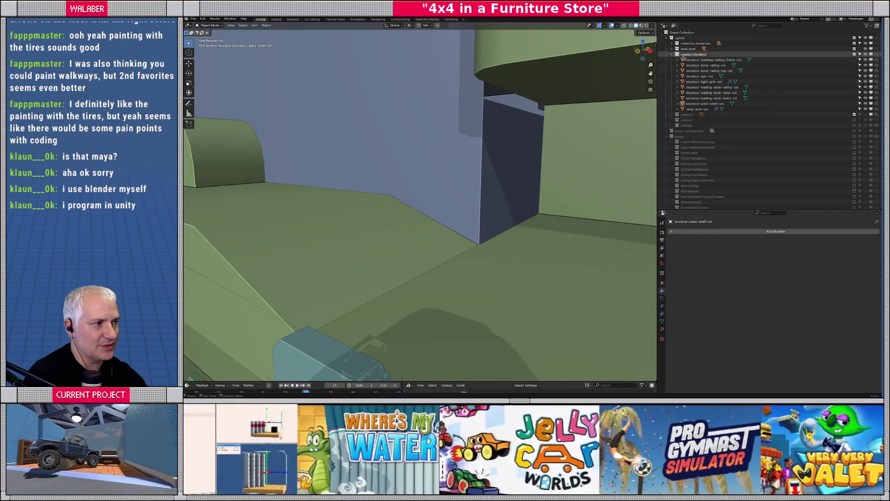
pyautogui.click(860, 52)
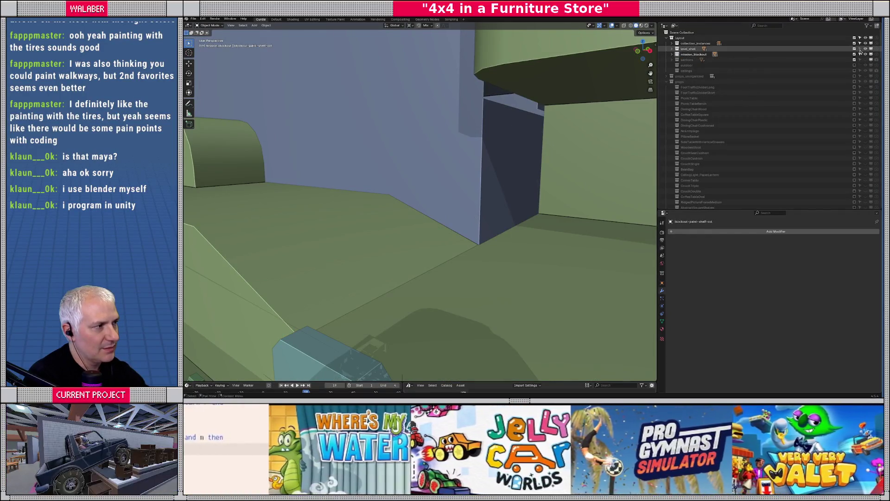
pyautogui.click(504, 135)
pyautogui.press('Tab')
# - Clear the beige top face out of view to reach the wall's upper edge
pyautogui.moveTo(505, 135)
pyautogui.mouseDown(button='middle')
pyautogui.moveTo(540, 172)
pyautogui.moveTo(479, 204)
pyautogui.moveTo(492, 197)
pyautogui.moveTo(514, 215)
pyautogui.moveTo(453, 203)
pyautogui.mouseUp(button='middle')
pyautogui.moveTo(477, 263)
pyautogui.mouseDown(button='middle')
pyautogui.moveTo(457, 231)
pyautogui.moveTo(492, 219)
pyautogui.moveTo(444, 204)
pyautogui.moveTo(358, 229)
pyautogui.moveTo(462, 202)
pyautogui.mouseUp(button='middle')
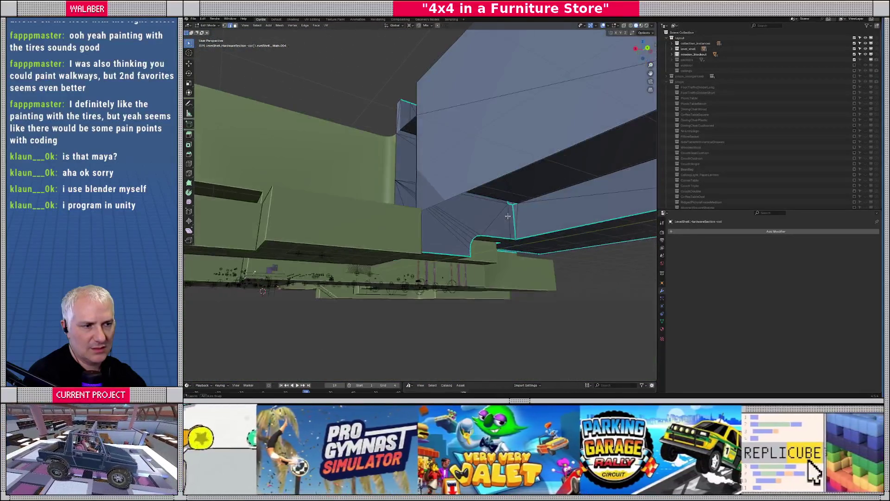
pyautogui.moveTo(486, 223)
pyautogui.mouseDown(button='middle')
pyautogui.moveTo(477, 255)
pyautogui.moveTo(530, 228)
pyautogui.mouseUp(button='middle')
pyautogui.moveTo(432, 231)
pyautogui.mouseDown(button='middle')
pyautogui.moveTo(390, 208)
pyautogui.moveTo(408, 206)
pyautogui.moveTo(498, 257)
pyautogui.moveTo(457, 235)
pyautogui.mouseUp(button='middle')
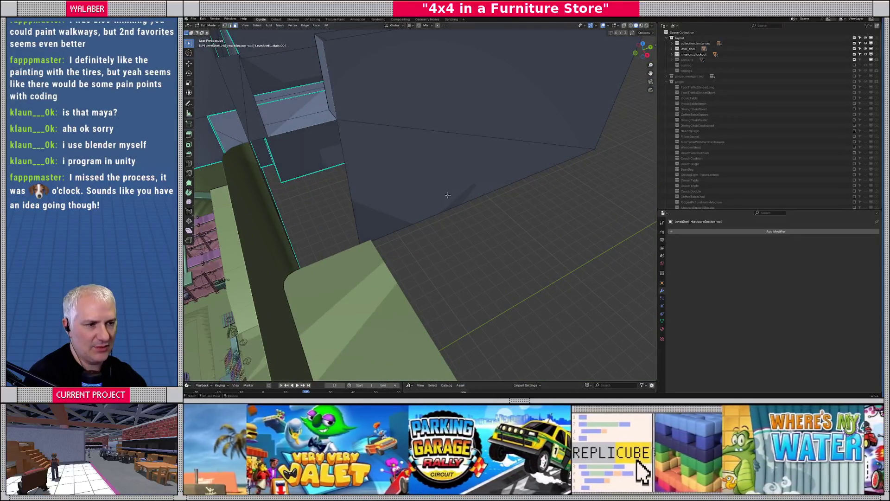
pyautogui.moveTo(453, 124); pyautogui.dragTo(436, 168, button='middle')
pyautogui.rightClick(464, 207)
pyautogui.click(465, 206)
pyautogui.moveTo(464, 206)
pyautogui.mouseDown(button='middle')
pyautogui.moveTo(436, 225)
pyautogui.moveTo(437, 199)
pyautogui.moveTo(423, 185)
pyautogui.moveTo(452, 178)
pyautogui.moveTo(411, 218)
pyautogui.moveTo(433, 211)
pyautogui.mouseUp(button='middle')
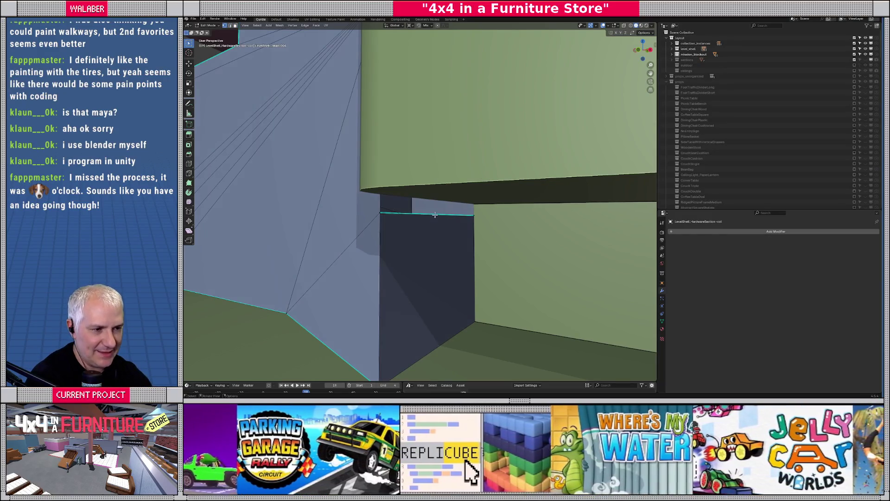
pyautogui.scroll(3, 424, 219)
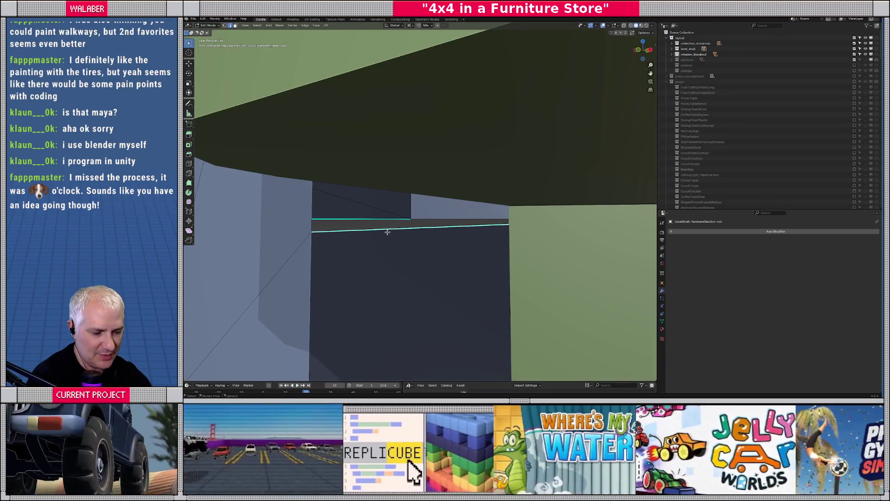
pyautogui.moveTo(388, 232)
pyautogui.mouseDown(button='middle')
pyautogui.moveTo(394, 234)
pyautogui.moveTo(379, 232)
pyautogui.mouseUp(button='middle')
# - Raise the wall edge 1.729 m along Z, snapped to the corner vertex, and save master.blend
pyautogui.press('g')
pyautogui.press('z')
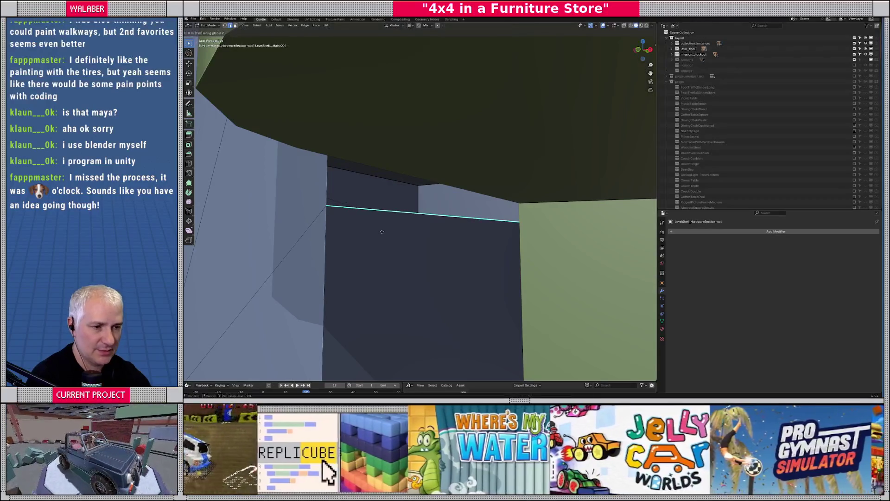
pyautogui.press('ctrl')
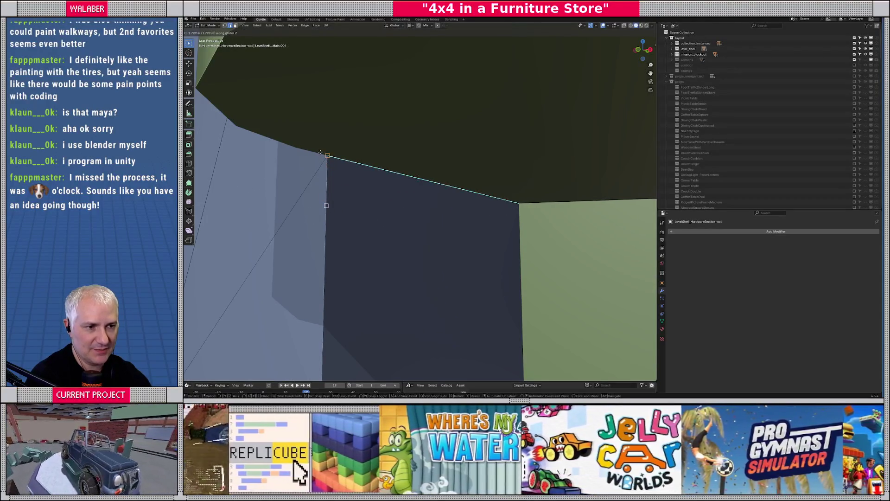
pyautogui.click(320, 152)
pyautogui.moveTo(370, 196)
pyautogui.mouseDown(button='middle')
pyautogui.moveTo(442, 254)
pyautogui.moveTo(373, 234)
pyautogui.moveTo(428, 221)
pyautogui.moveTo(380, 241)
pyautogui.moveTo(378, 202)
pyautogui.mouseUp(button='middle')
pyautogui.press('Tab')
pyautogui.scroll(3, 373, 235)
pyautogui.hotkey('ctrl', 's')
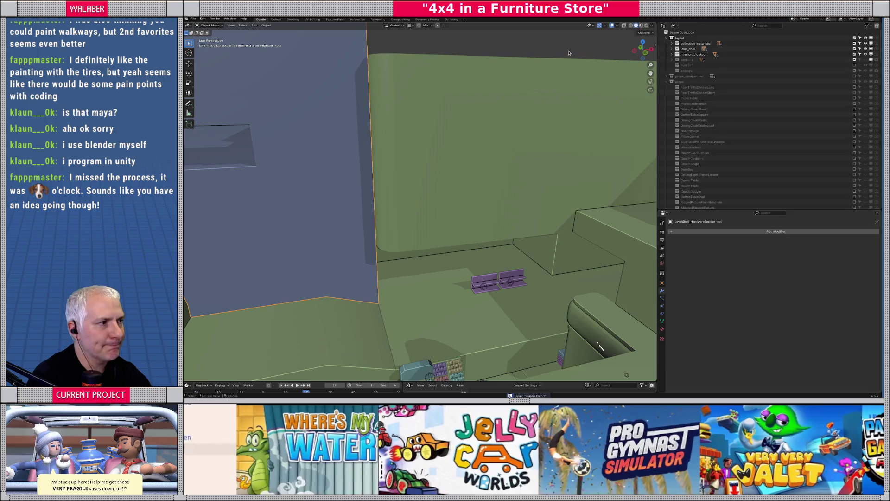
# - Export the layout collection over layout.gltf using the glTF Separate format
pyautogui.click(679, 38)
pyautogui.click(193, 19)
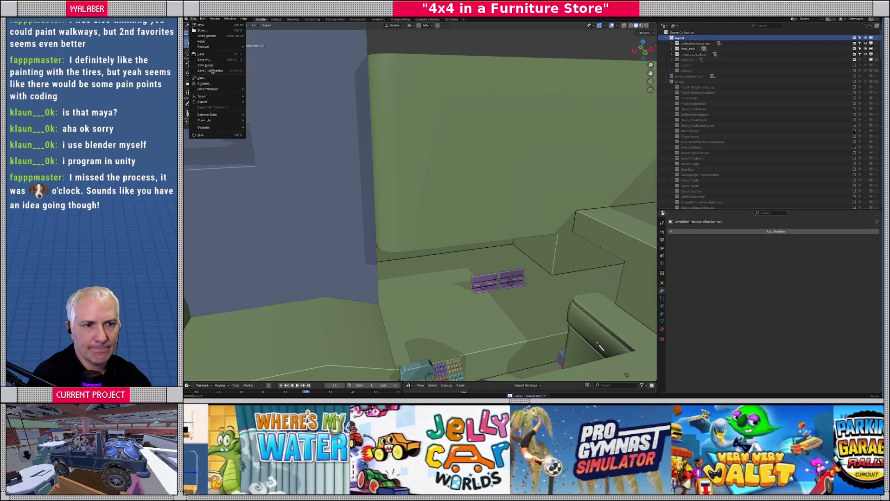
pyautogui.moveTo(220, 103)
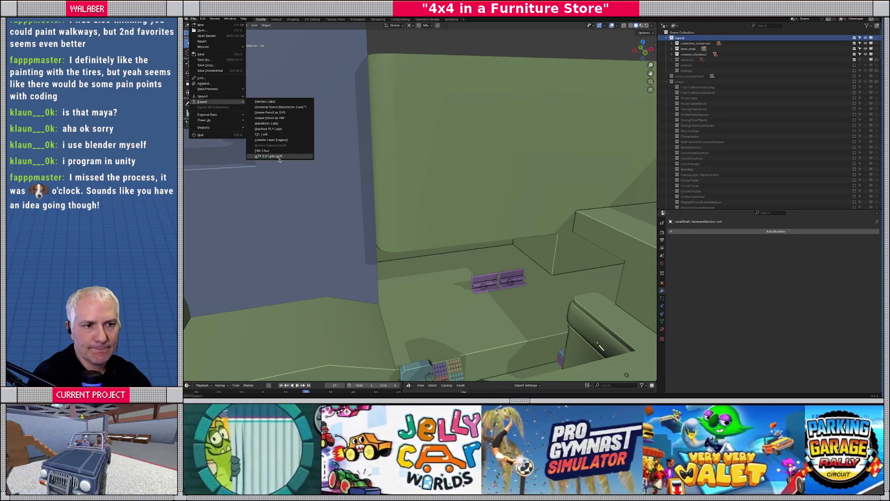
pyautogui.click(273, 156)
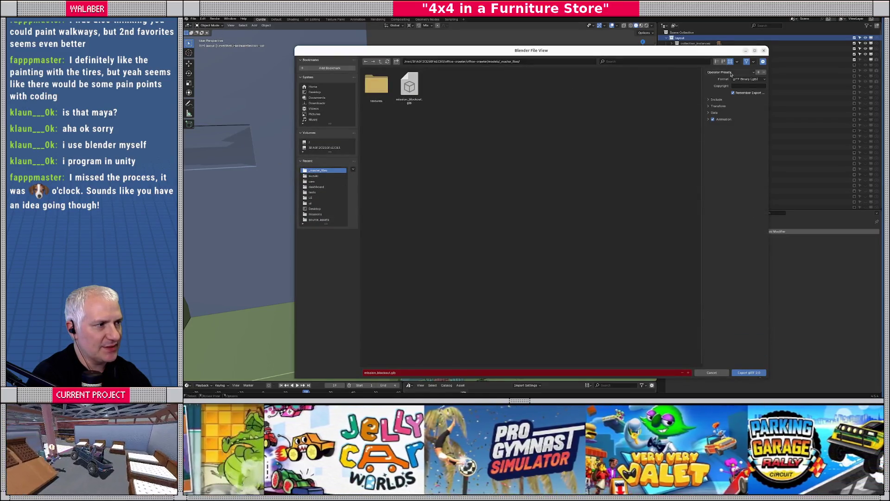
pyautogui.click(747, 78)
pyautogui.click(746, 90)
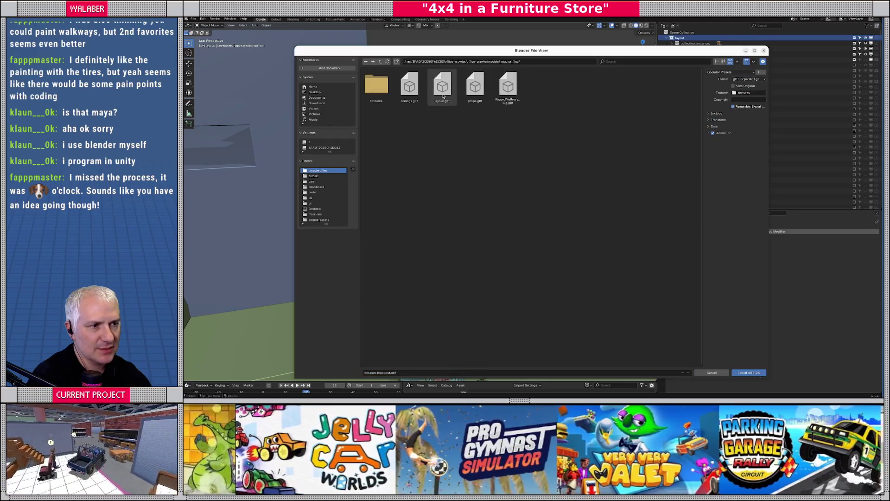
pyautogui.doubleClick(442, 86)
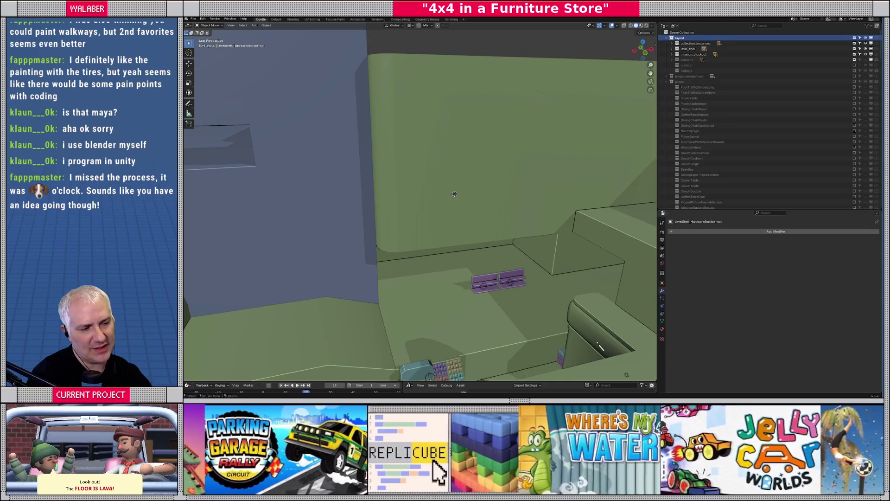
# - Reimport the updated layout in Godot and look over the reloaded shelves
pyautogui.moveTo(455, 193)
pyautogui.mouseDown(button='middle')
pyautogui.moveTo(541, 206)
pyautogui.moveTo(462, 211)
pyautogui.mouseUp(button='middle')
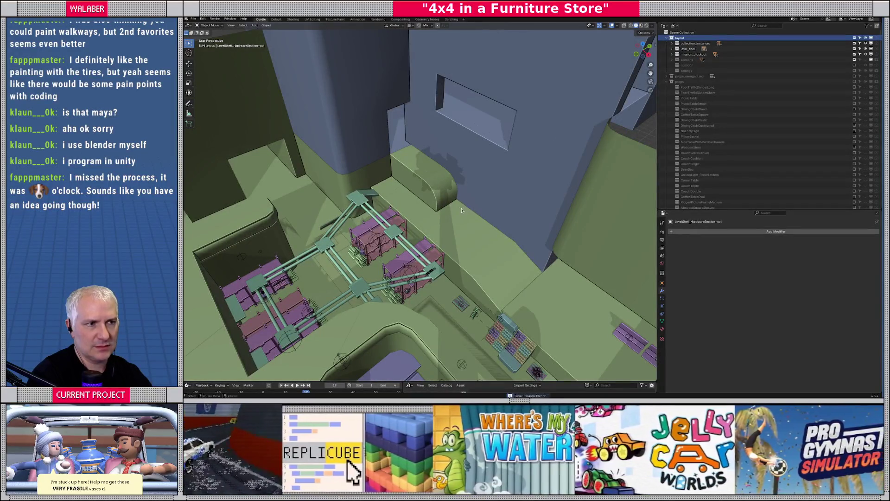
pyautogui.hotkey('alt', 'Tab')
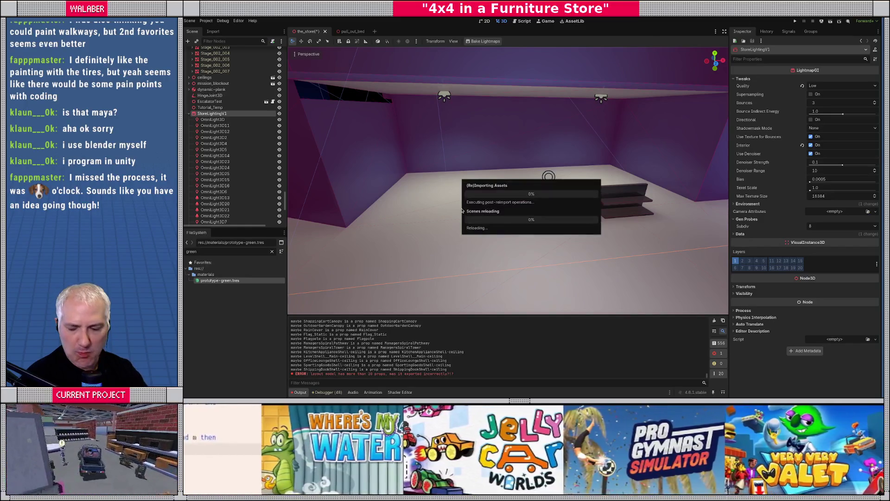
pyautogui.moveTo(466, 210)
pyautogui.mouseDown(button='right')
pyautogui.moveTo(501, 202)
pyautogui.moveTo(508, 170)
pyautogui.moveTo(493, 204)
pyautogui.mouseUp(button='right')
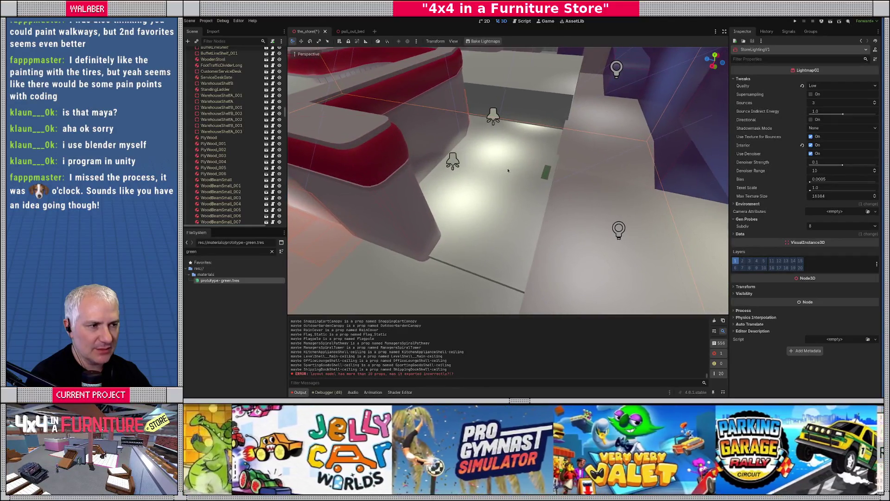
# - Export level_shell as glTF 2.0 over the existing file, then hand off to Godot
pyautogui.hotkey('alt', 'Tab')
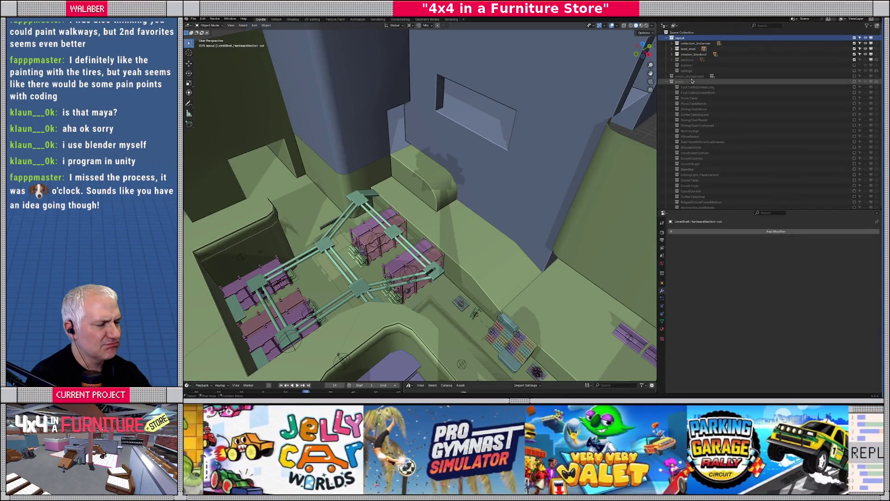
pyautogui.hotkey('alt', 'Tab')
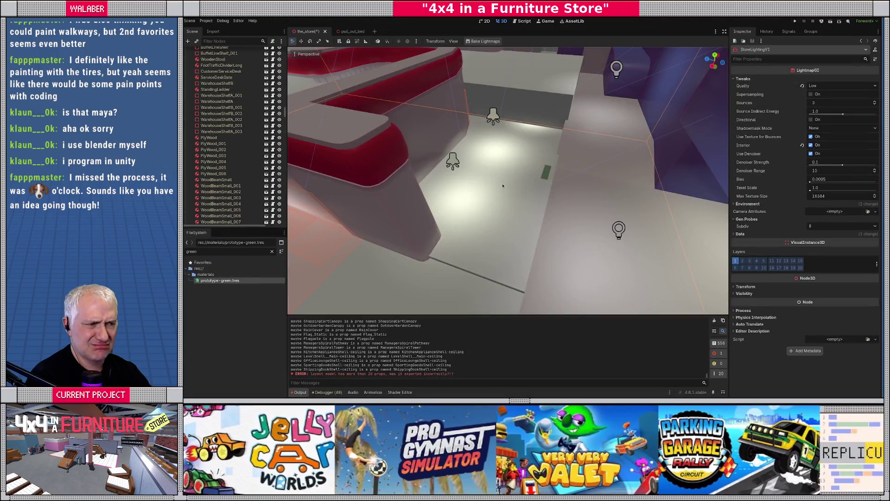
pyautogui.hotkey('alt', 'Tab')
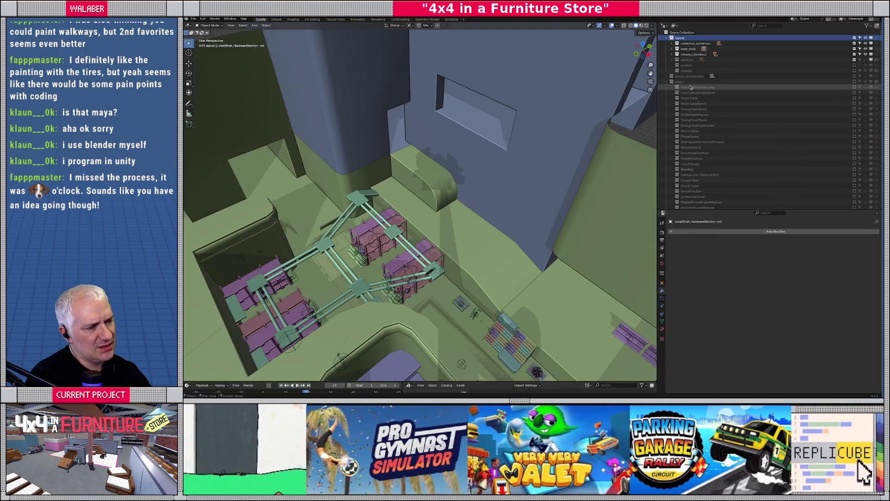
pyautogui.click(688, 49)
pyautogui.click(194, 19)
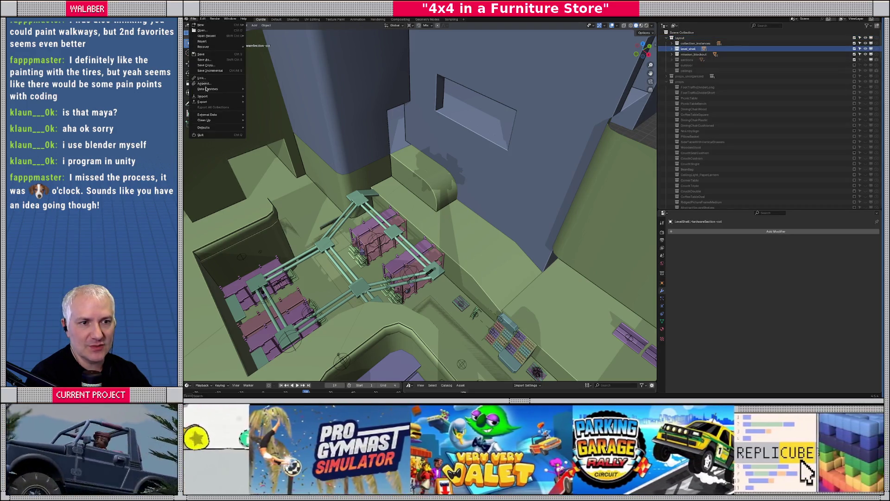
pyautogui.moveTo(211, 103)
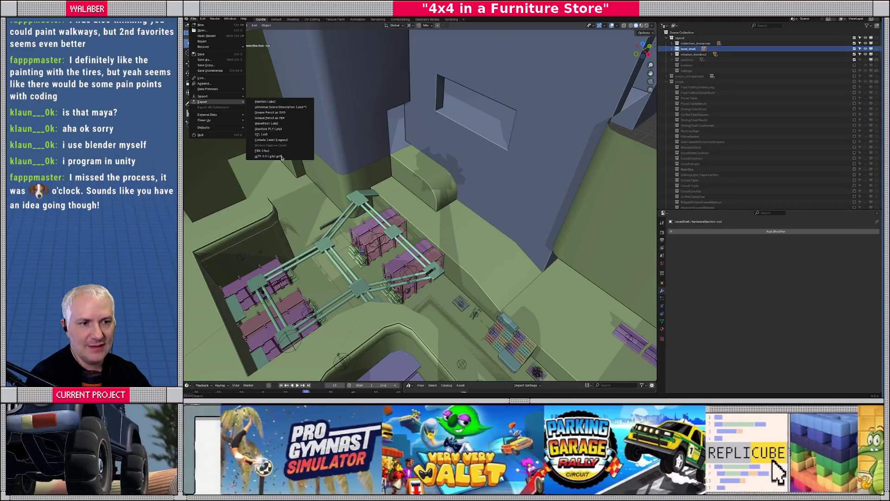
pyautogui.click(281, 155)
pyautogui.doubleClick(443, 86)
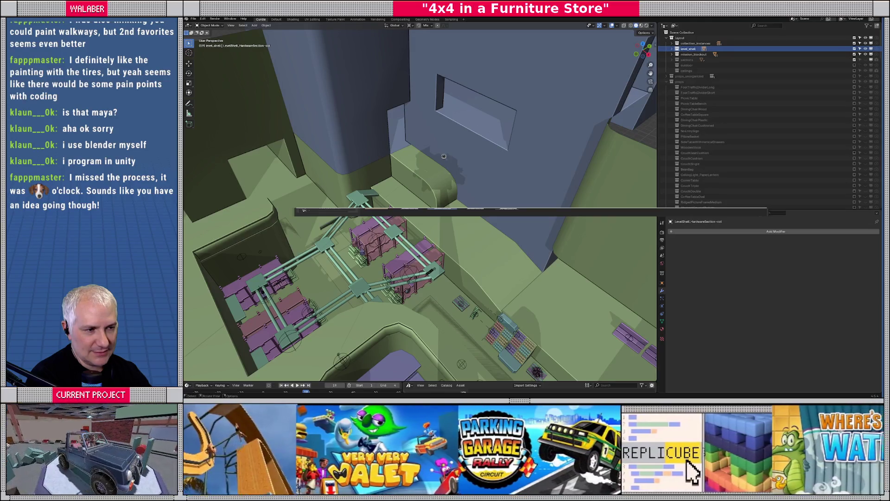
pyautogui.moveTo(465, 202); pyautogui.dragTo(412, 185, button='middle')
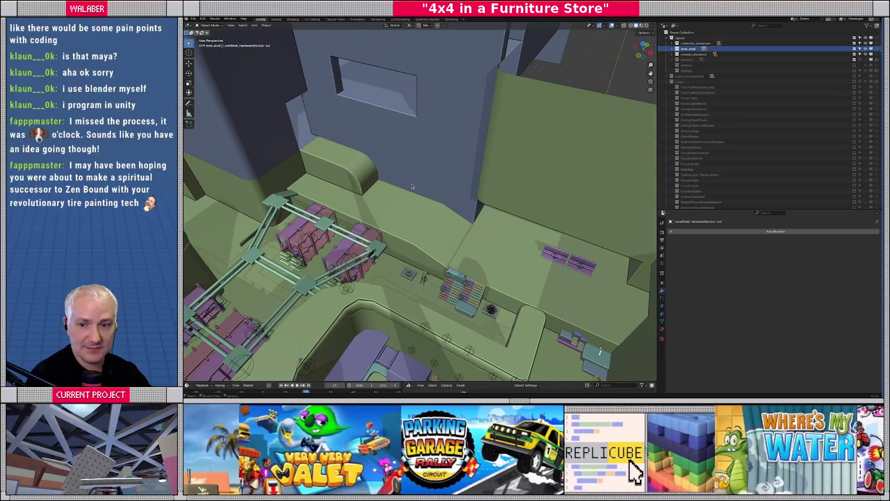
pyautogui.hotkey('alt', 'Tab')
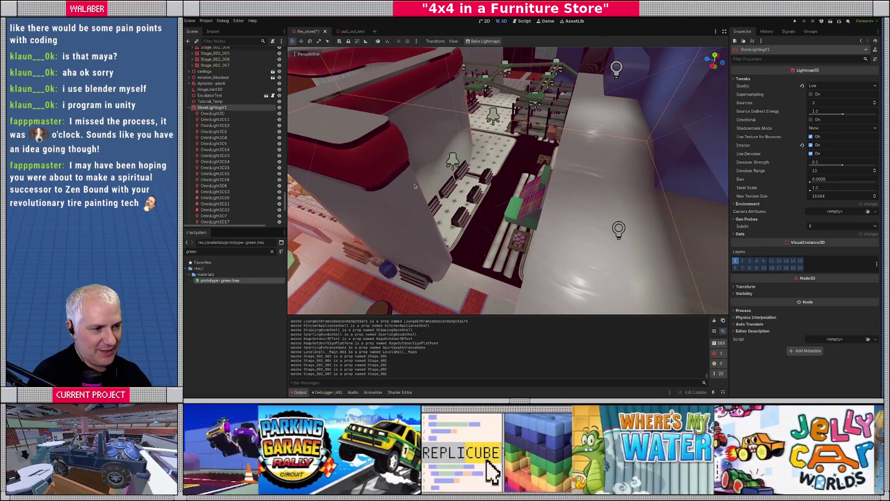
# - Fly the Godot camera over the shelves, bake the store's lightmaps, then switch to Blender
pyautogui.moveTo(432, 189)
pyautogui.mouseDown(button='right')
pyautogui.moveTo(470, 181)
pyautogui.moveTo(459, 176)
pyautogui.moveTo(466, 165)
pyautogui.mouseUp(button='right')
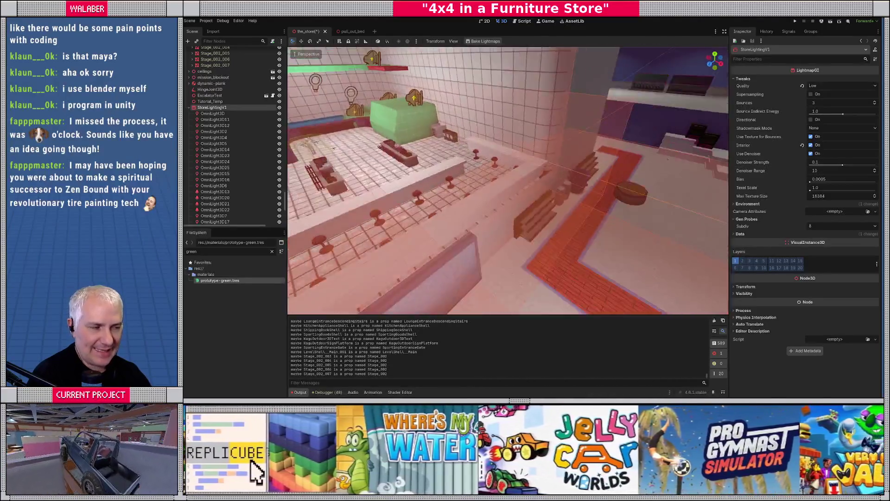
pyautogui.moveTo(508, 181); pyautogui.dragTo(507, 181, button='right')
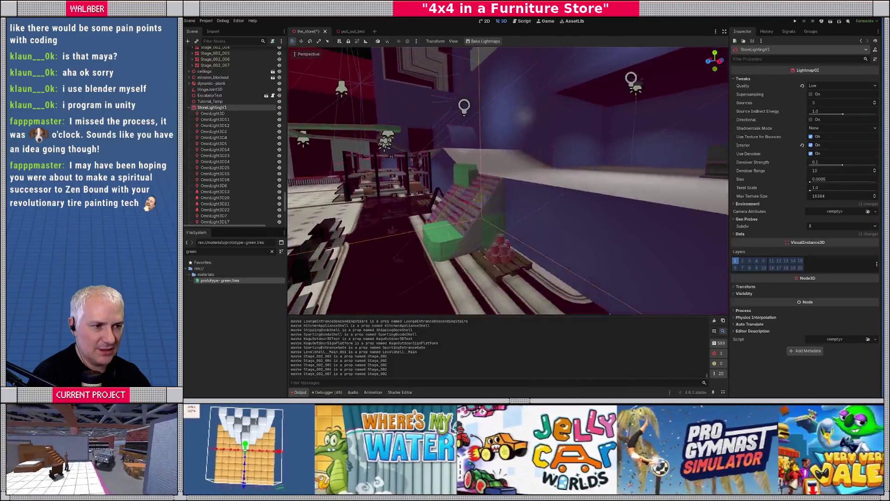
pyautogui.moveTo(371, 167); pyautogui.dragTo(371, 167, button='right')
pyautogui.moveTo(421, 214); pyautogui.dragTo(421, 213, button='right')
pyautogui.moveTo(481, 197); pyautogui.dragTo(447, 215, button='right')
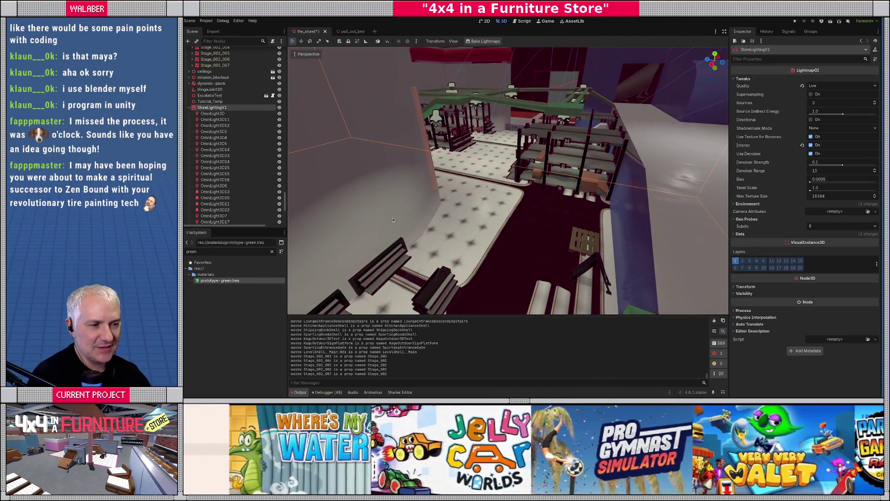
pyautogui.click(478, 42)
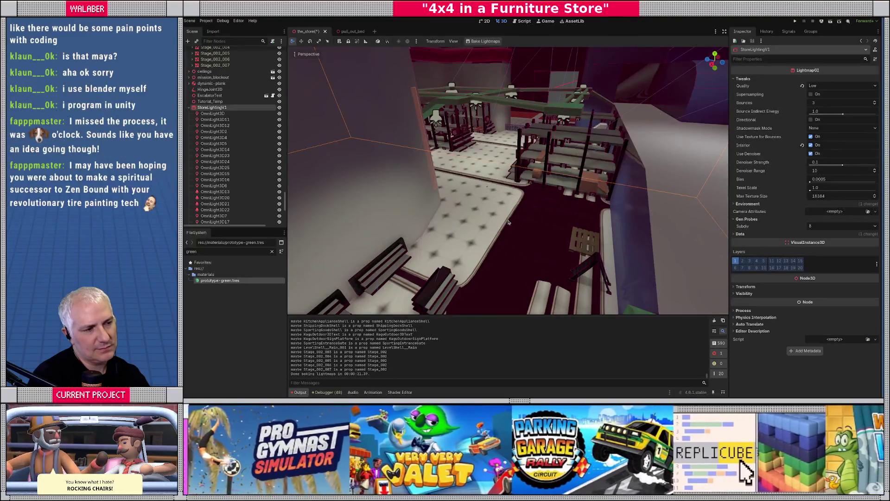
pyautogui.hotkey('alt', 'Tab')
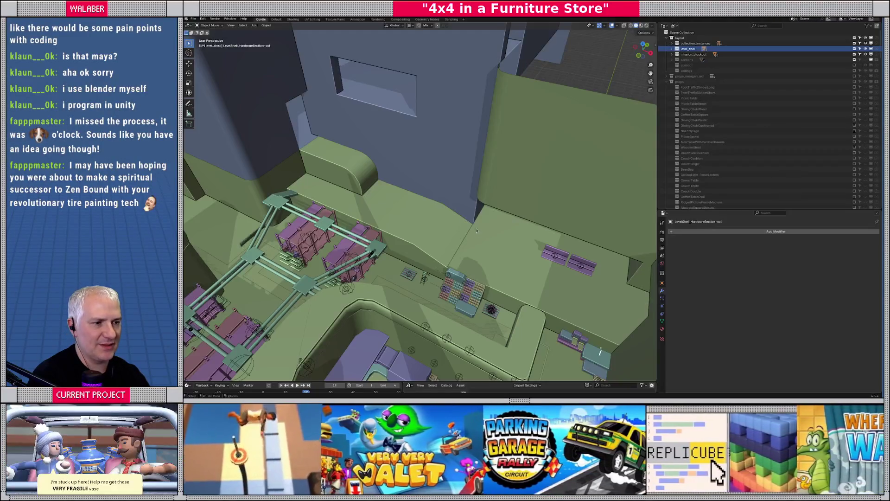
# - Set Blender's viewport shading colour to Texture, then return to Godot Engine
pyautogui.moveTo(477, 231); pyautogui.dragTo(450, 211, button='middle')
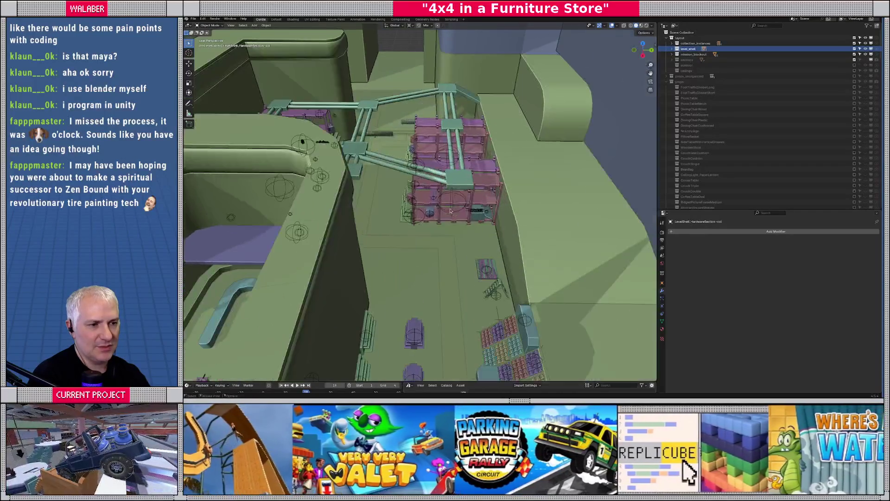
pyautogui.scroll(6, 449, 211)
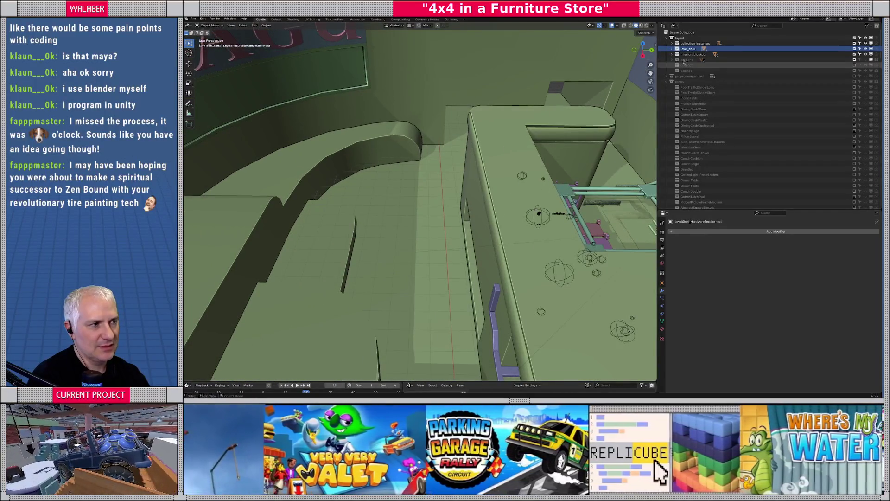
pyautogui.click(652, 25)
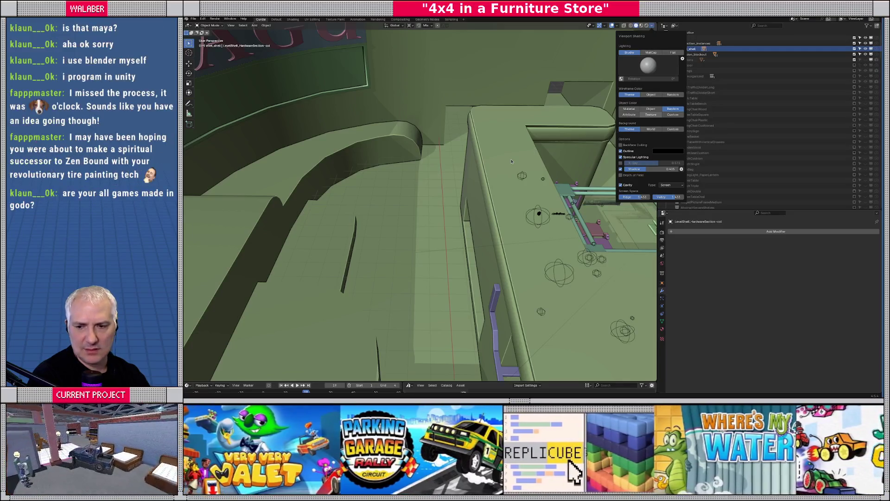
pyautogui.press('z')
pyautogui.moveTo(555, 181)
pyautogui.mouseDown(button='middle')
pyautogui.moveTo(582, 131)
pyautogui.moveTo(462, 213)
pyautogui.moveTo(456, 239)
pyautogui.mouseUp(button='middle')
pyautogui.hotkey('alt', 'Tab')
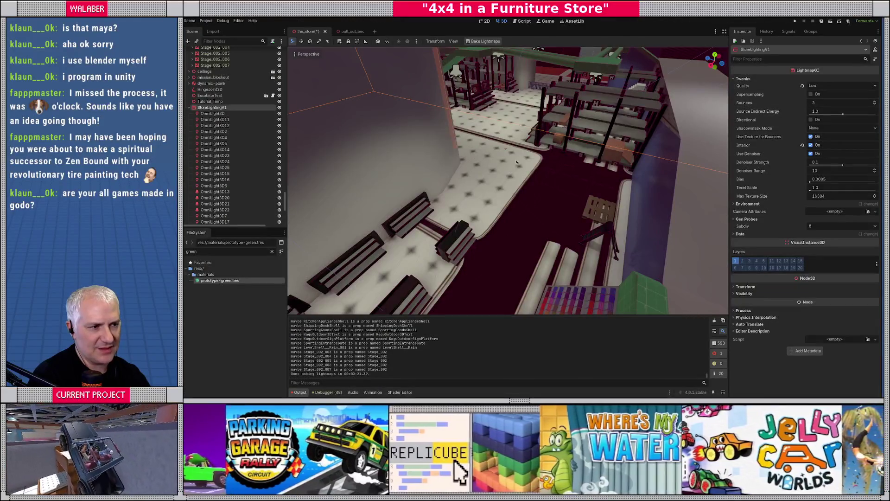
# - Select the LevelShell_Main floor mesh and check its Surface Material Override
pyautogui.click(519, 163)
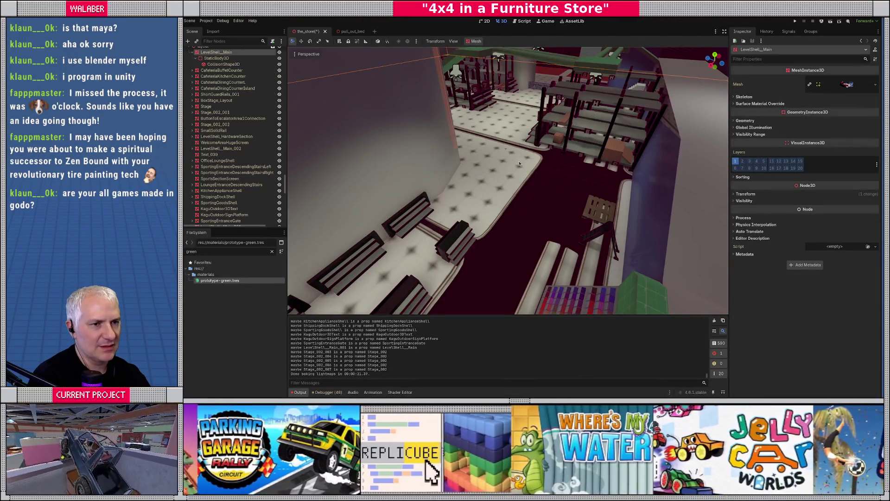
pyautogui.click(746, 103)
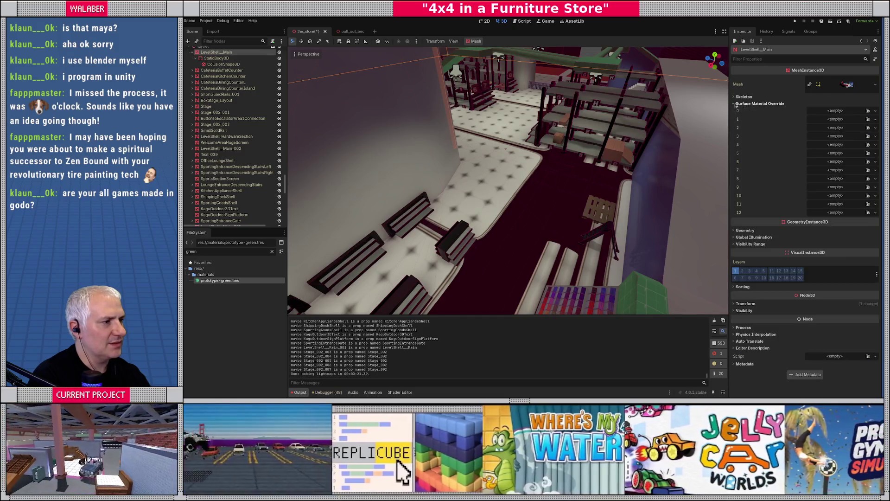
pyautogui.click(745, 104)
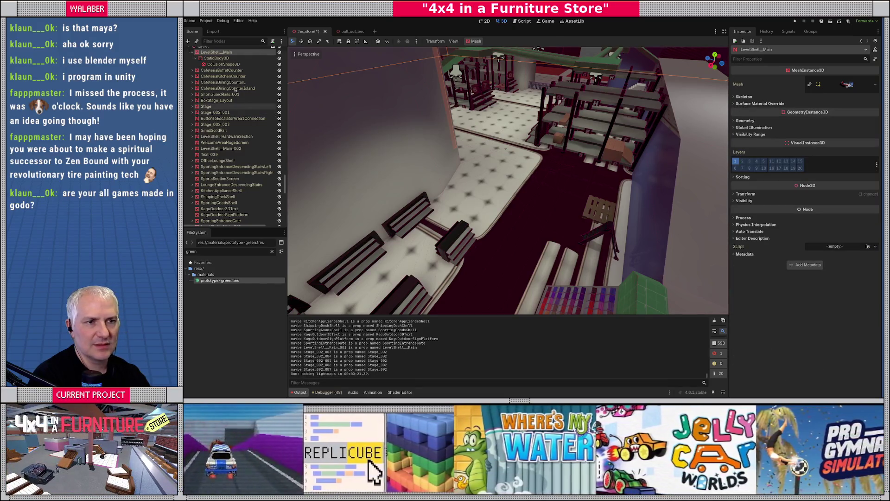
# - Reload the current project, choosing Save & Close to save the scene first
pyautogui.click(205, 21)
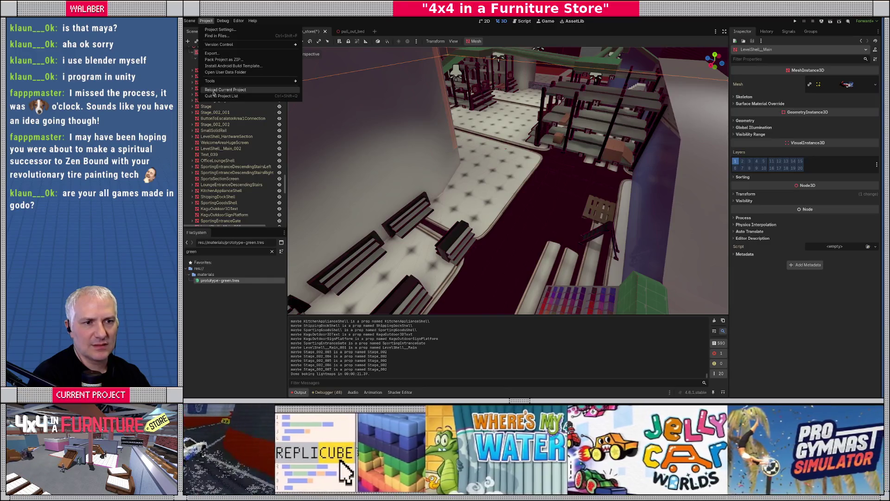
pyautogui.click(212, 96)
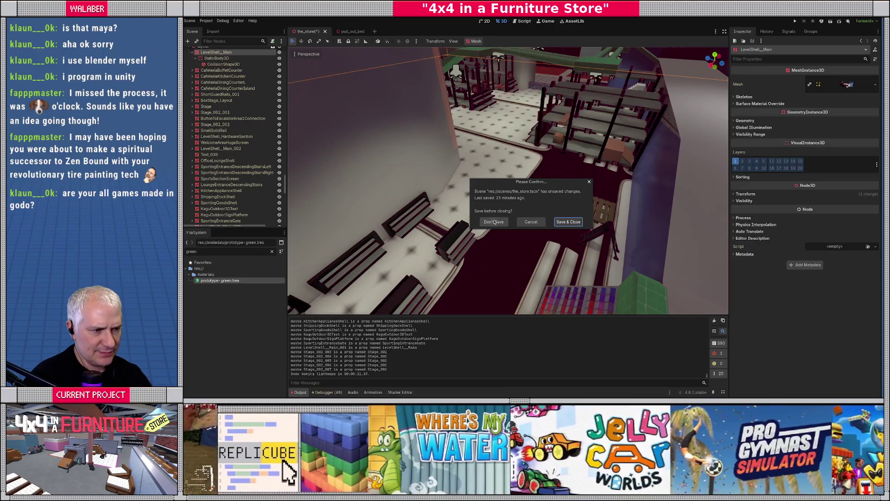
pyautogui.click(566, 223)
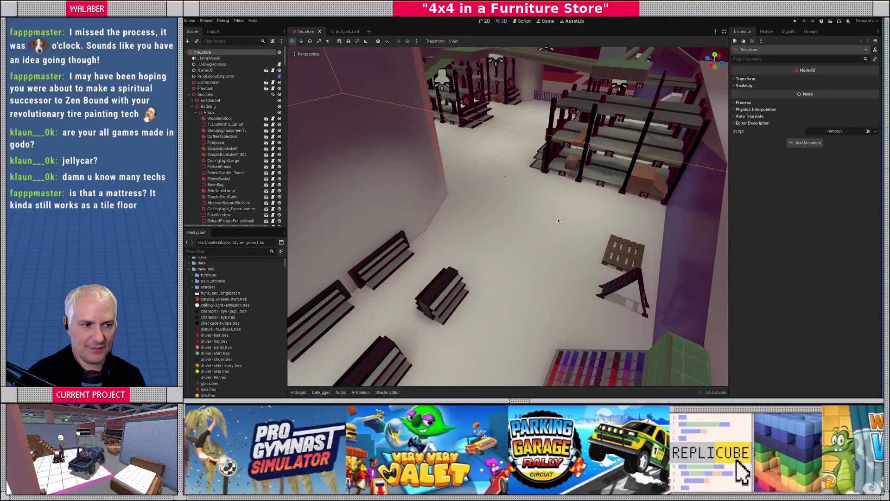
# - Lower the Godot view to the shelves, then select the LevelShell_Main-col wall in Blender and open Viewport Shading
pyautogui.moveTo(548, 224); pyautogui.dragTo(549, 223, button='right')
pyautogui.hotkey('alt', 'Tab')
pyautogui.moveTo(522, 159)
pyautogui.mouseDown(button='middle')
pyautogui.moveTo(411, 146)
pyautogui.moveTo(454, 174)
pyautogui.moveTo(448, 182)
pyautogui.mouseUp(button='middle')
pyautogui.rightClick(486, 157)
pyautogui.click(446, 184)
pyautogui.moveTo(564, 259)
pyautogui.mouseDown(button='middle')
pyautogui.moveTo(527, 247)
pyautogui.moveTo(556, 69)
pyautogui.mouseUp(button='middle')
pyautogui.click(652, 26)
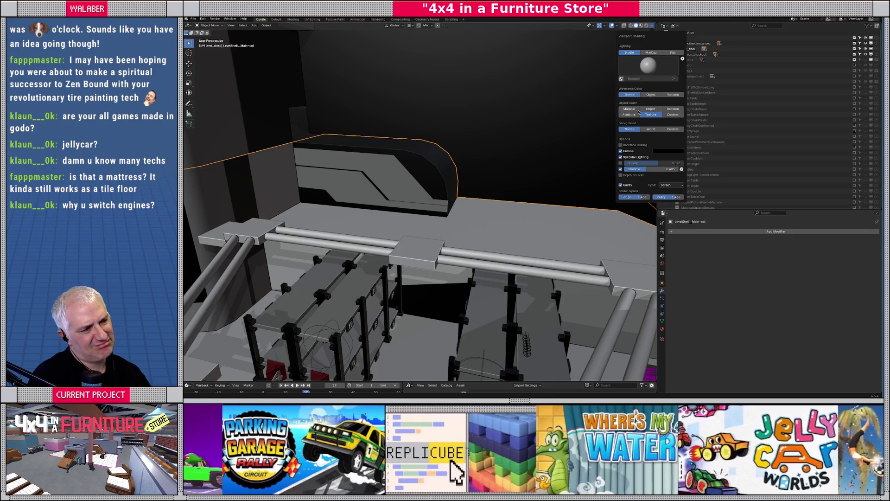
# - Switch the shading colour to Material, then back to Texture
pyautogui.click(632, 109)
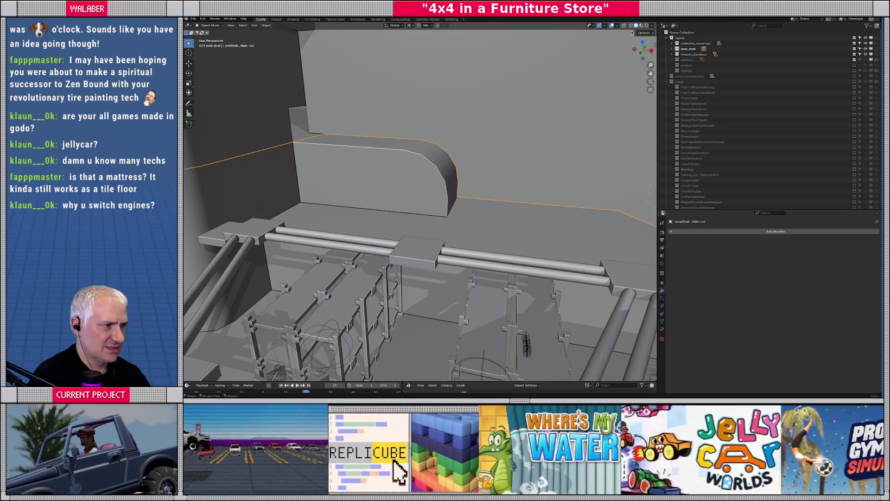
pyautogui.click(652, 26)
pyautogui.click(686, 116)
pyautogui.moveTo(445, 153)
pyautogui.mouseDown(button='middle')
pyautogui.moveTo(474, 141)
pyautogui.moveTo(464, 164)
pyautogui.moveTo(470, 181)
pyautogui.mouseUp(button='middle')
# - Check the store in Godot, then put the level shell mesh into Edit Mode in Blender
pyautogui.hotkey('alt', 'Tab')
pyautogui.moveTo(484, 251); pyautogui.dragTo(549, 270, button='right')
pyautogui.hotkey('alt', 'Tab')
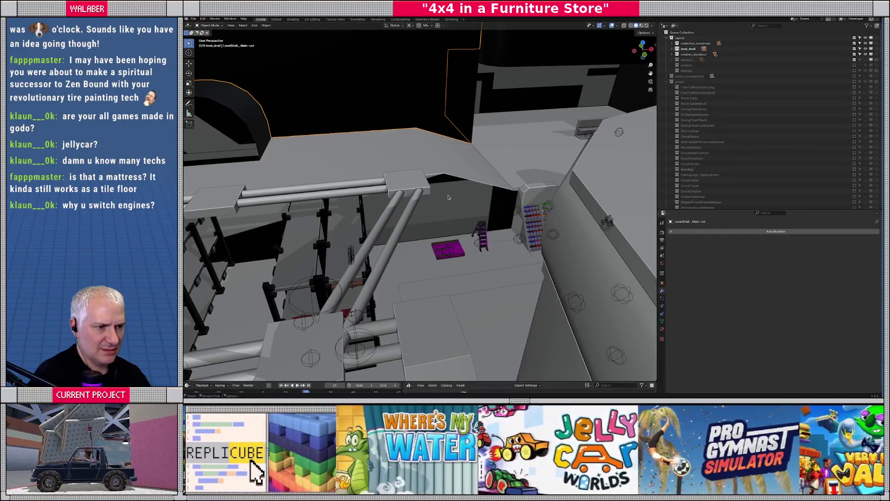
pyautogui.press('Tab')
pyautogui.moveTo(326, 224)
pyautogui.mouseDown(button='middle')
pyautogui.moveTo(603, 201)
pyautogui.moveTo(602, 162)
pyautogui.moveTo(639, 70)
pyautogui.mouseUp(button='middle')
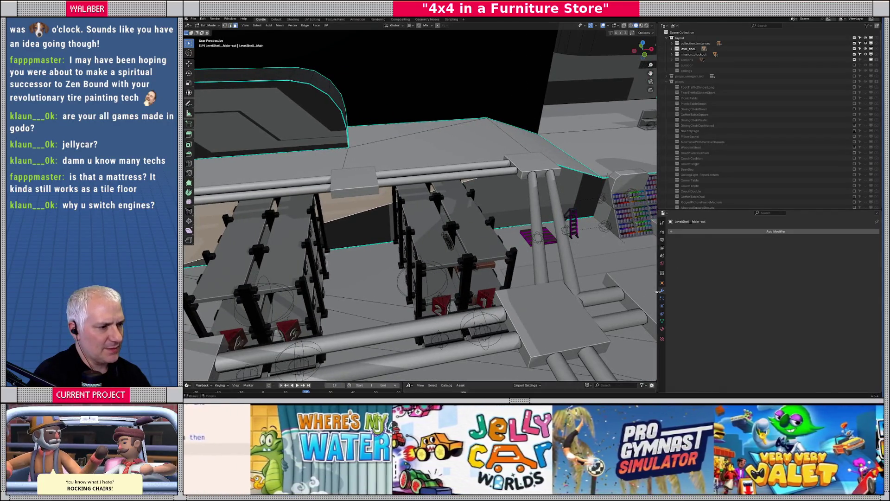
# - Assign the PaintedWall_DarkBlue material to the selected wall faces behind the shelves
pyautogui.click(662, 282)
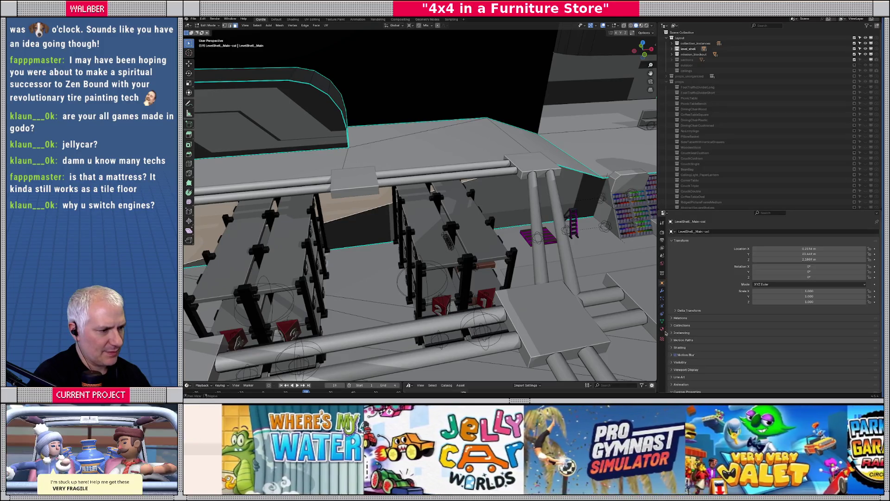
pyautogui.click(662, 329)
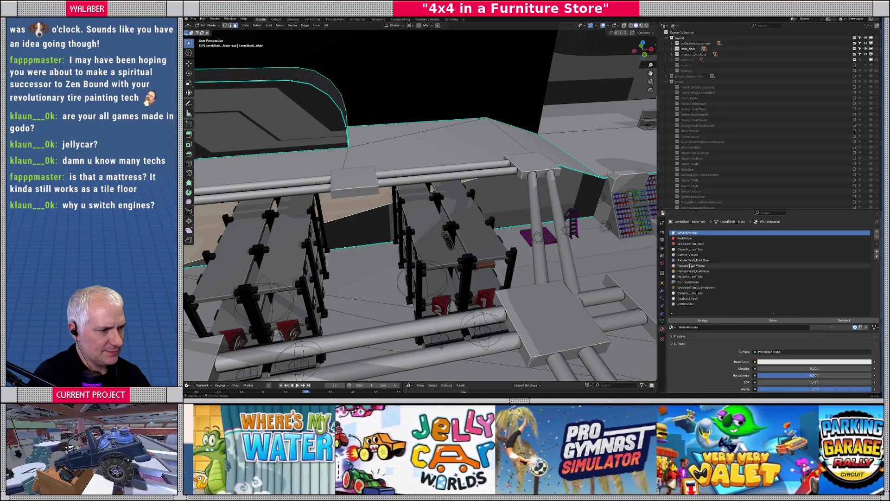
pyautogui.click(693, 260)
pyautogui.click(713, 322)
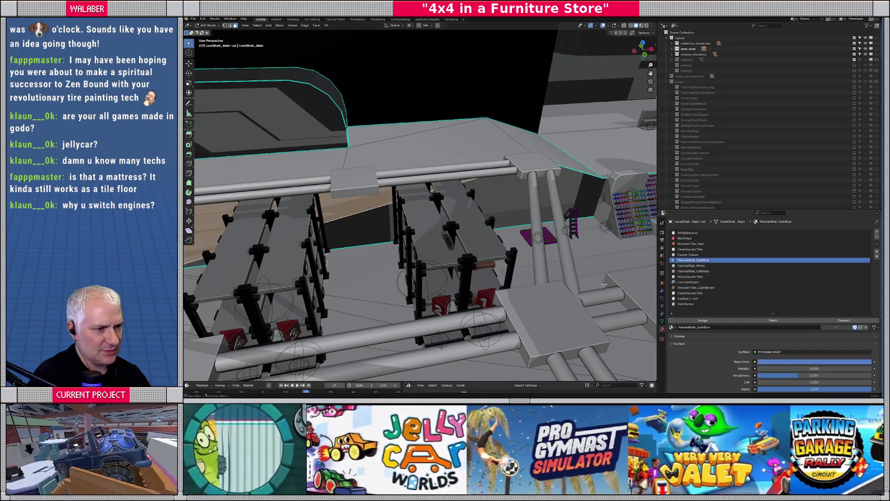
pyautogui.click(513, 191)
# - Return to Object Mode, select the level_shell collection and save master.blend
pyautogui.press('Tab')
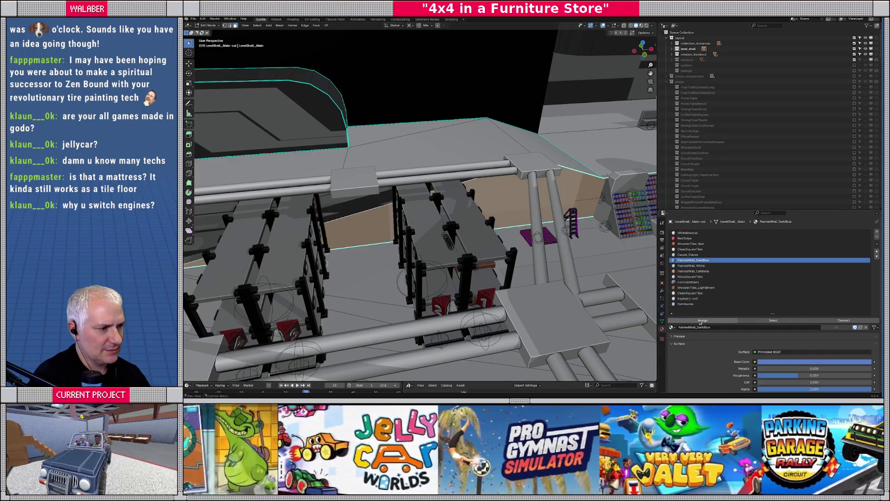
pyautogui.moveTo(332, 233); pyautogui.dragTo(583, 196, button='middle')
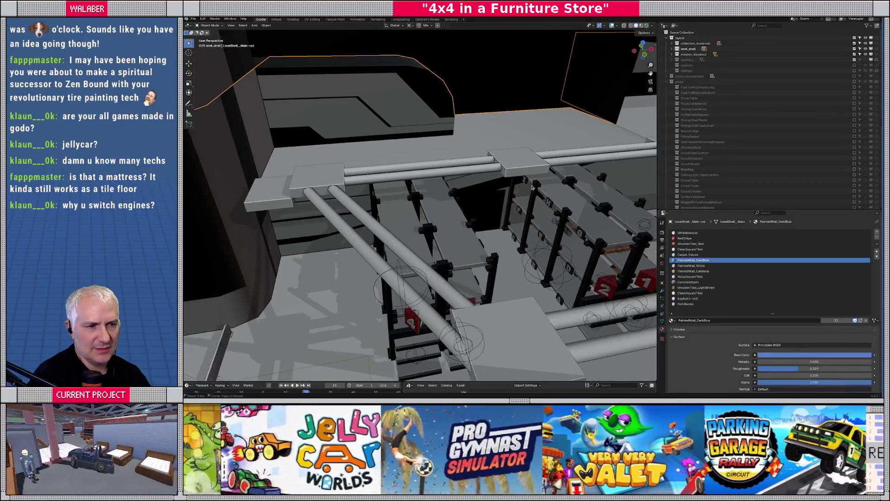
pyautogui.hotkey('alt', 'Tab')
pyautogui.hotkey('alt', 'Tab')
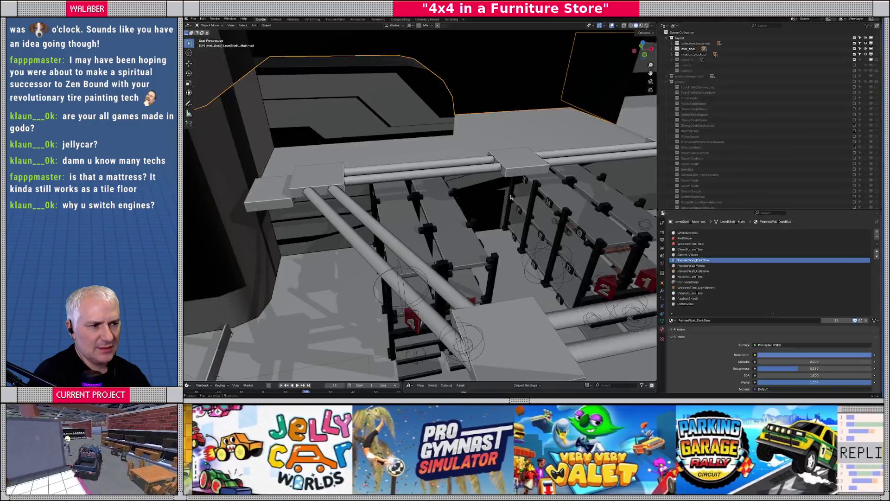
pyautogui.click(688, 49)
pyautogui.hotkey('ctrl', 's')
pyautogui.click(193, 19)
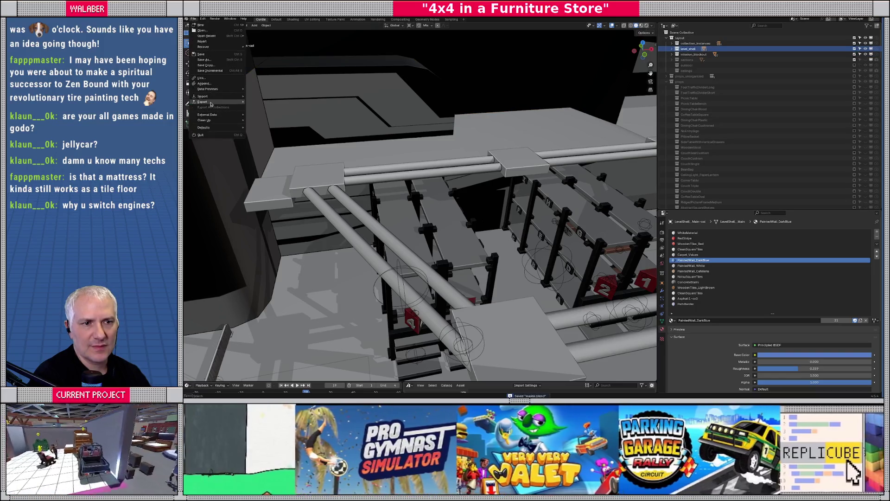
# - Export the level shell as glTF 2.0 and switch to Godot so it reimports
pyautogui.moveTo(202, 101)
pyautogui.click(278, 156)
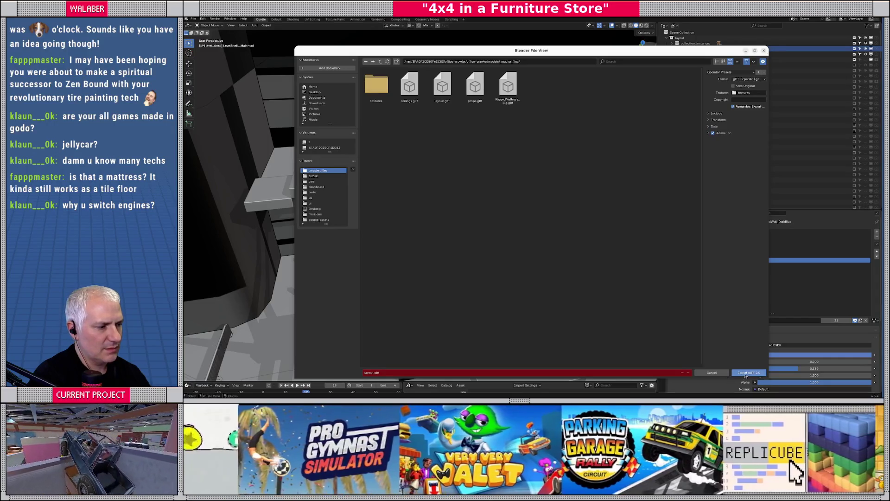
pyautogui.press('Return')
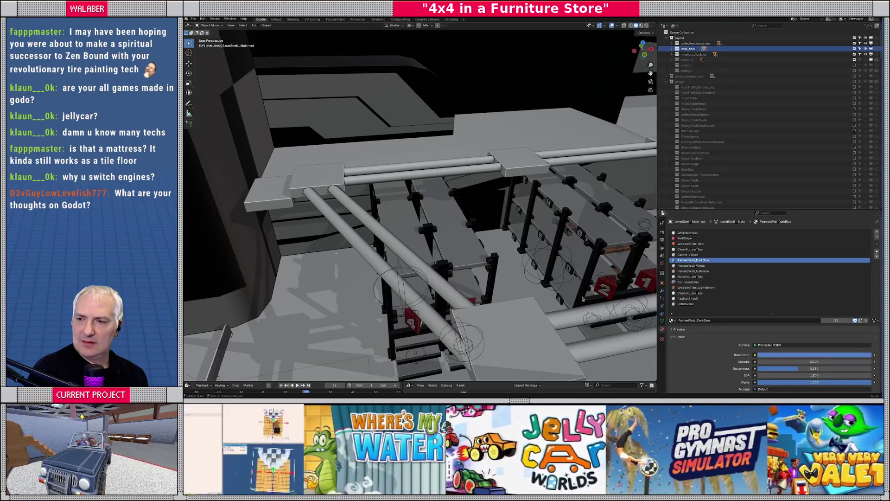
pyautogui.hotkey('alt', 'Tab')
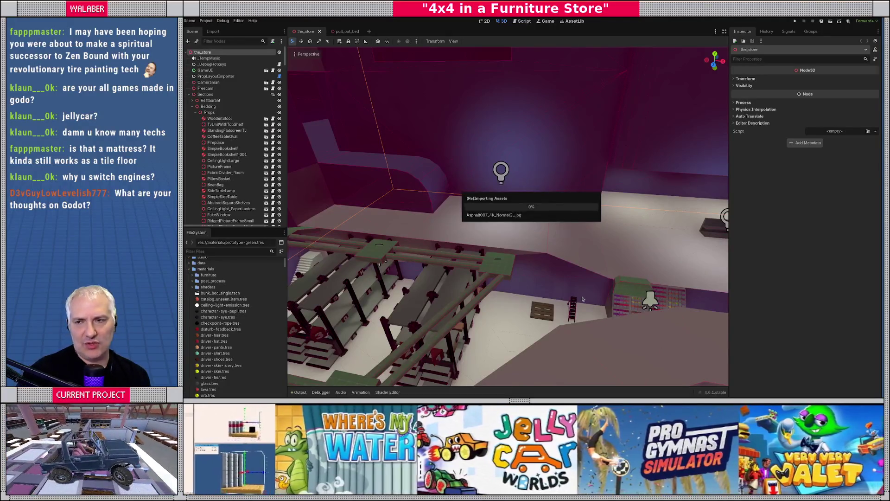
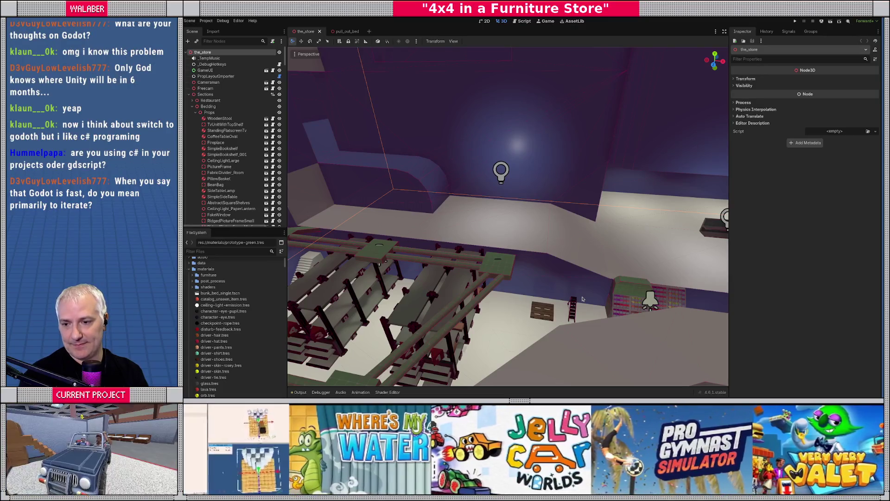
# - Fly to the stairs in the store level and open the PortableStairsTest scene in its own tab
pyautogui.moveTo(582, 299)
pyautogui.mouseDown(button='right')
pyautogui.moveTo(500, 273)
pyautogui.moveTo(492, 223)
pyautogui.mouseUp(button='right')
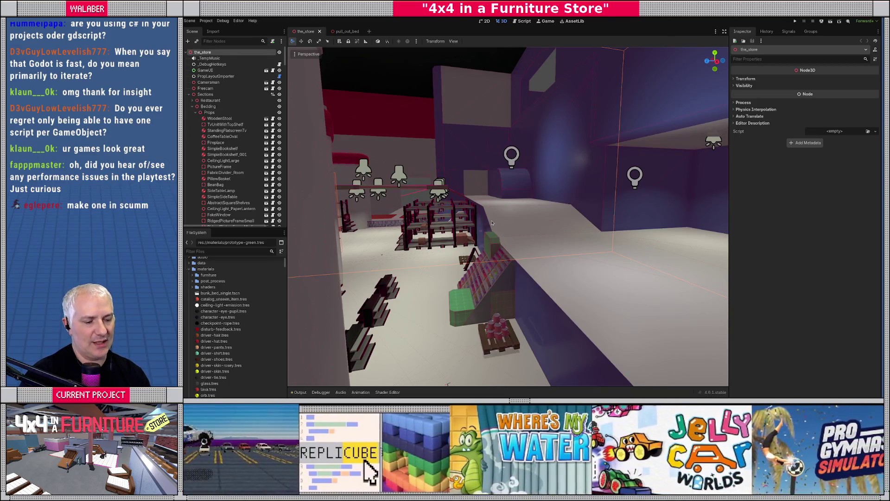
pyautogui.moveTo(442, 247); pyautogui.dragTo(460, 246, button='middle')
pyautogui.moveTo(457, 221)
pyautogui.mouseDown(button='right')
pyautogui.moveTo(423, 168)
pyautogui.moveTo(502, 258)
pyautogui.mouseUp(button='right')
pyautogui.click(501, 258)
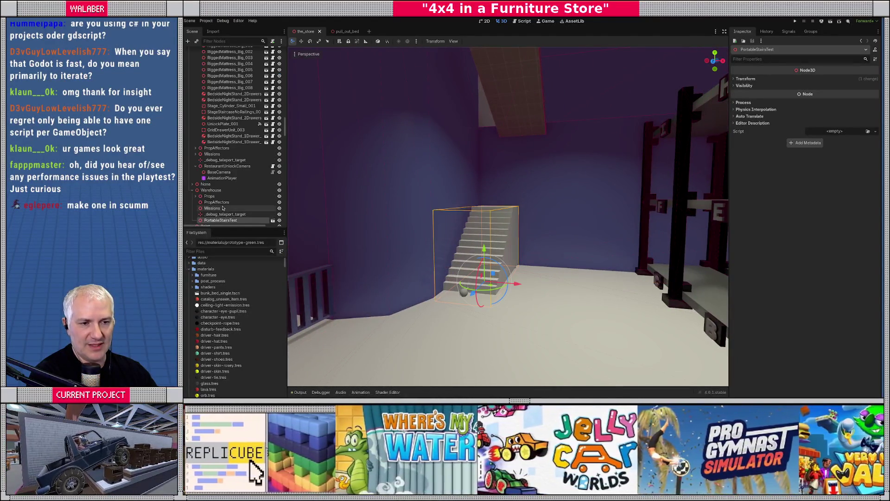
pyautogui.click(274, 221)
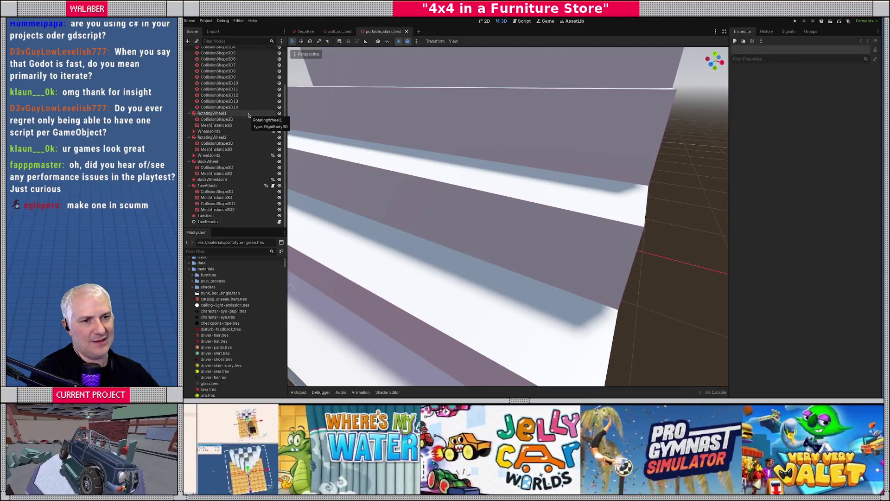
# - Select the portable_stairs model node in the scene tree
pyautogui.scroll(5, 246, 111)
pyautogui.click(220, 69)
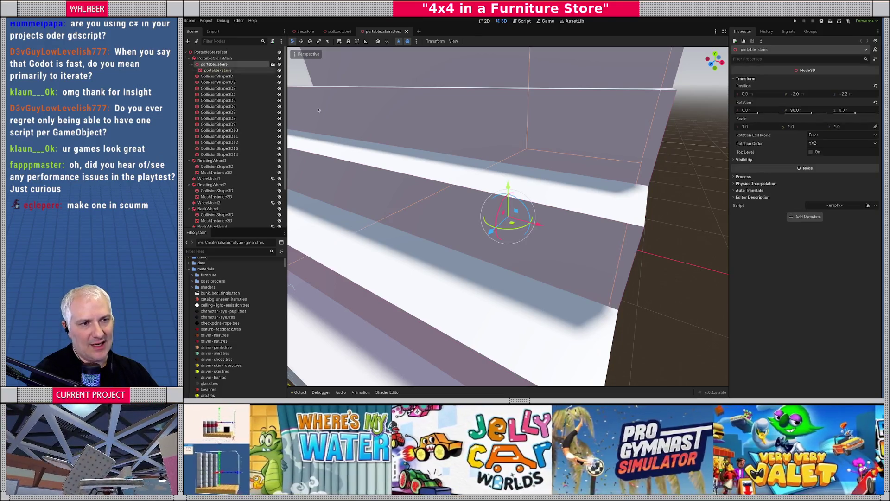
pyautogui.scroll(-5, 495, 181)
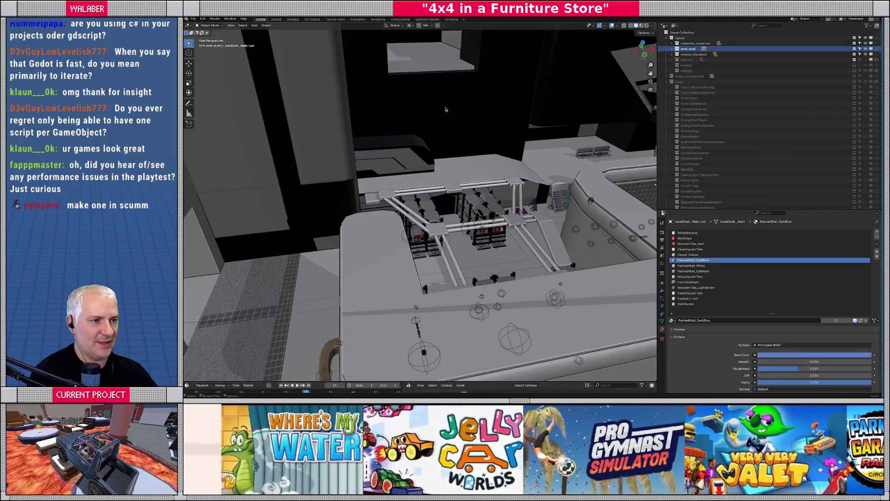
# - Set the viewport shading object colour to Random and look around the level
pyautogui.click(651, 26)
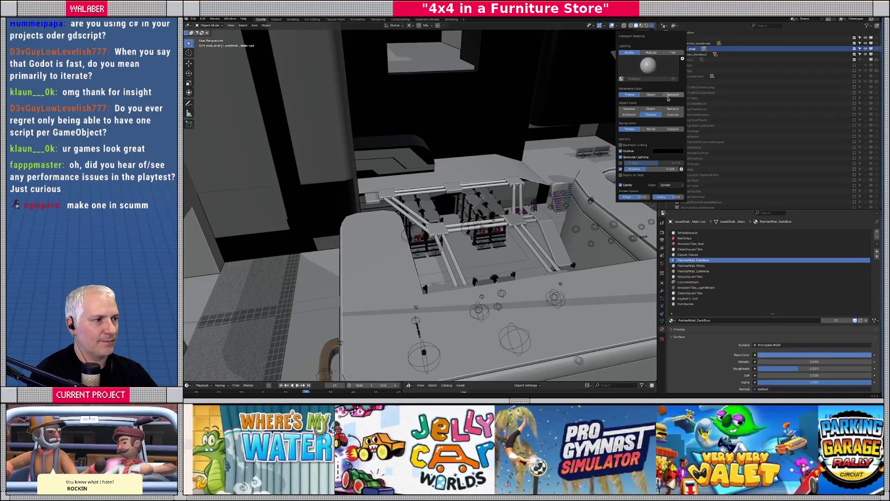
pyautogui.click(672, 109)
pyautogui.moveTo(417, 218)
pyautogui.mouseDown(button='middle')
pyautogui.moveTo(397, 233)
pyautogui.moveTo(456, 198)
pyautogui.moveTo(427, 178)
pyautogui.mouseUp(button='middle')
pyautogui.scroll(-5, 398, 233)
pyautogui.scroll(3, 457, 197)
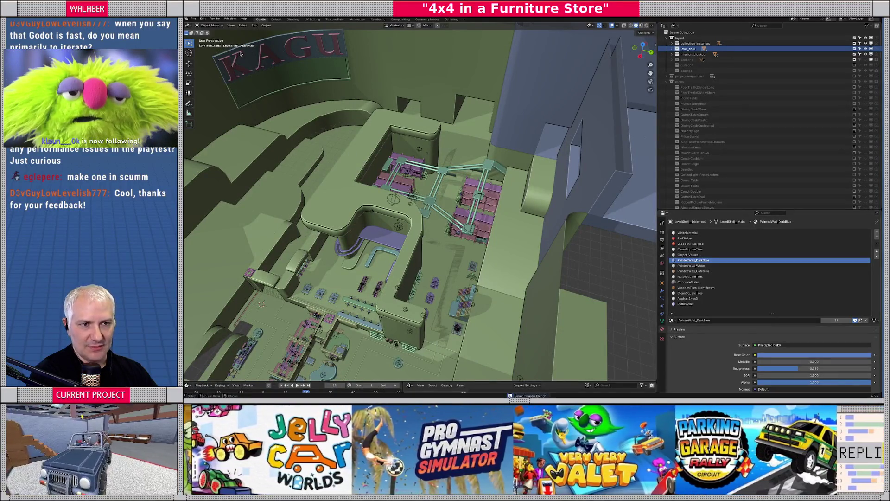
# - Open portable_stairs.blend from the source_assets/missions folder
pyautogui.click(194, 19)
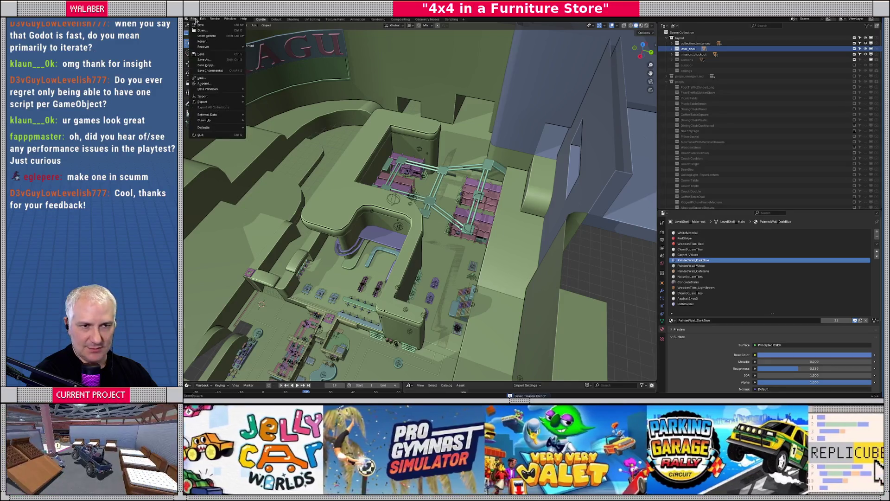
pyautogui.moveTo(207, 37)
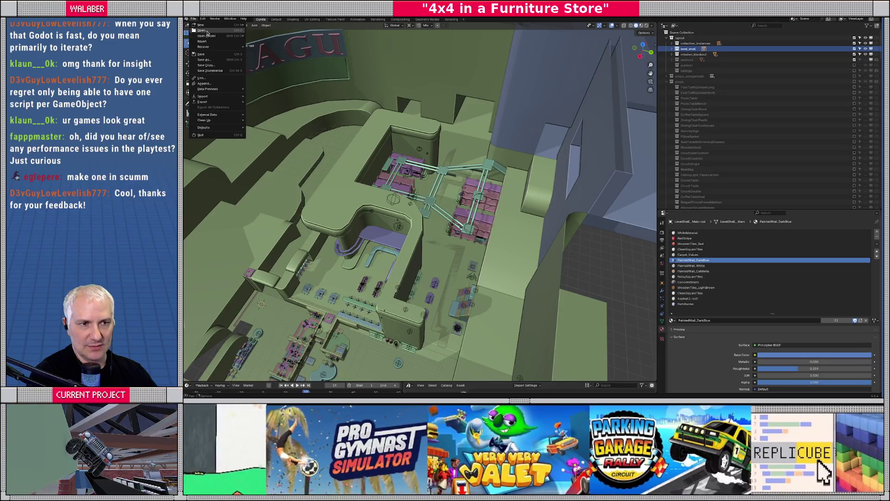
pyautogui.click(203, 31)
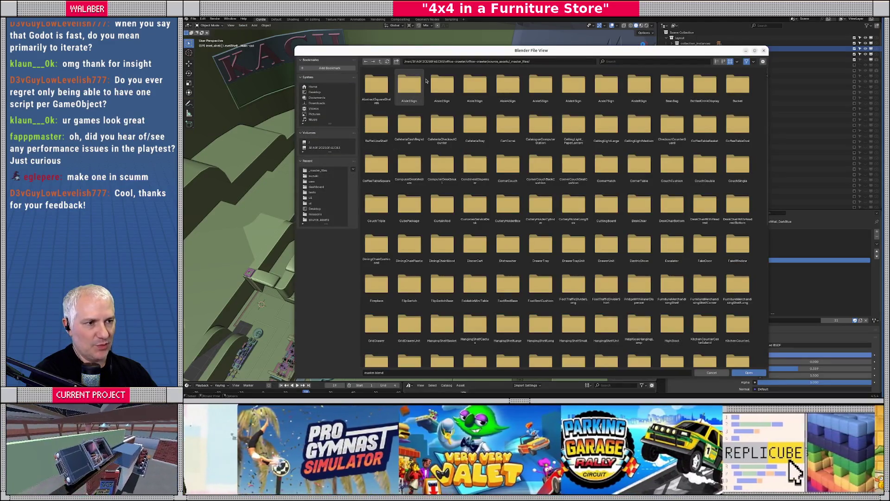
pyautogui.click(381, 62)
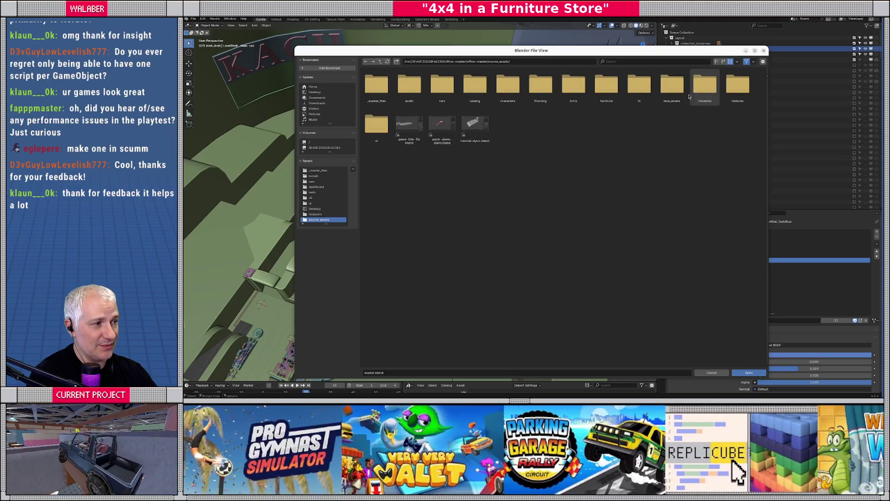
pyautogui.doubleClick(704, 84)
pyautogui.doubleClick(606, 85)
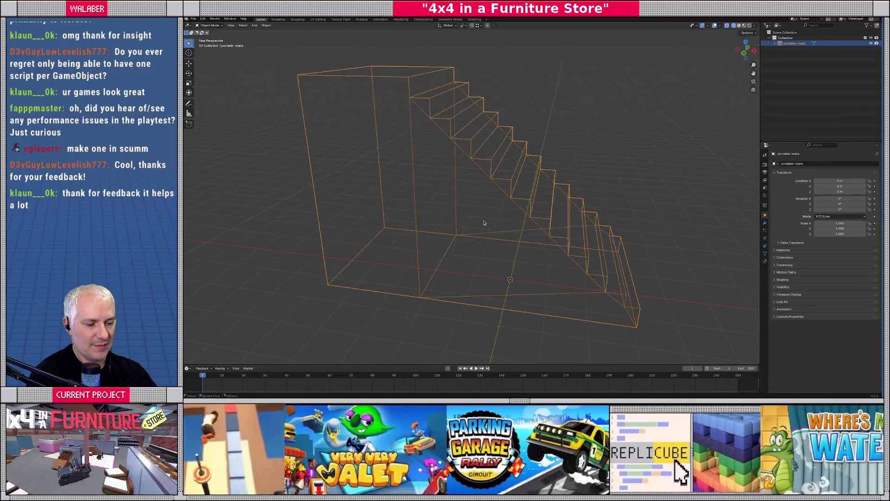
# - Duplicate the top step's face in place and separate it into its own object
pyautogui.hotkey('shift', 'z')
pyautogui.moveTo(483, 223); pyautogui.dragTo(497, 211, button='middle')
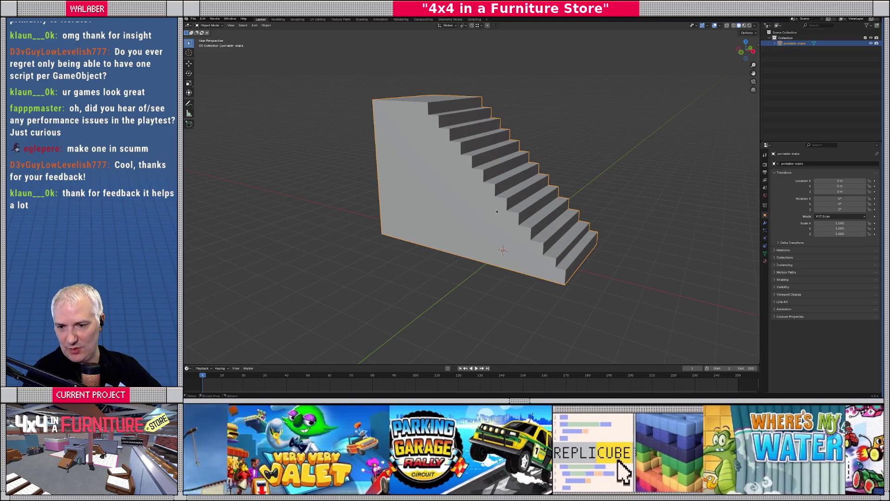
pyautogui.moveTo(506, 210)
pyautogui.mouseDown(button='middle')
pyautogui.moveTo(482, 211)
pyautogui.moveTo(563, 206)
pyautogui.moveTo(505, 214)
pyautogui.moveTo(505, 231)
pyautogui.moveTo(536, 226)
pyautogui.moveTo(539, 236)
pyautogui.mouseUp(button='middle')
pyautogui.press('Tab')
pyautogui.press('3')
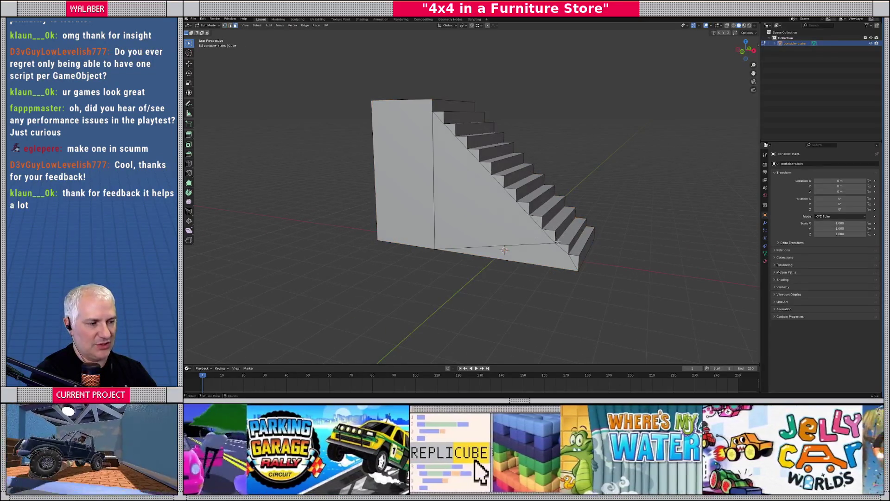
pyautogui.moveTo(578, 248)
pyautogui.mouseDown(button='middle')
pyautogui.moveTo(472, 134)
pyautogui.moveTo(489, 168)
pyautogui.mouseUp(button='middle')
pyautogui.click(472, 135)
pyautogui.hotkey('shift', 'd')
pyautogui.rightClick(489, 167)
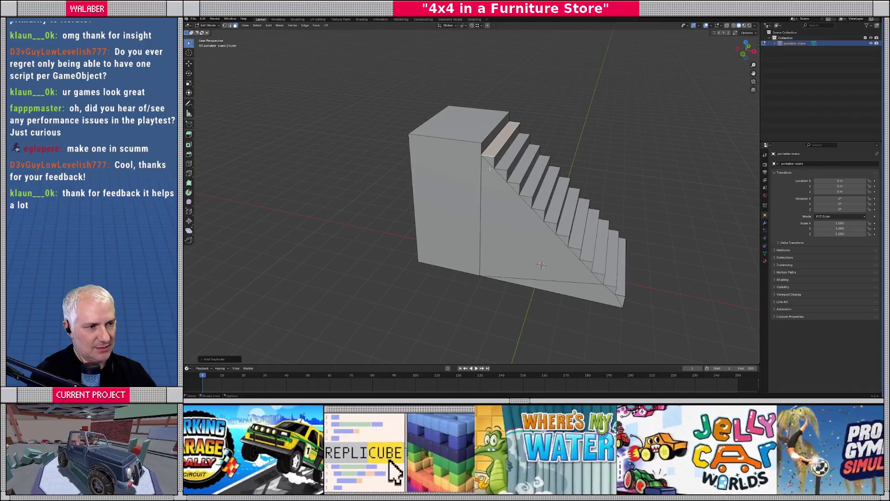
pyautogui.press('p')
pyautogui.click(492, 169)
pyautogui.press('Tab')
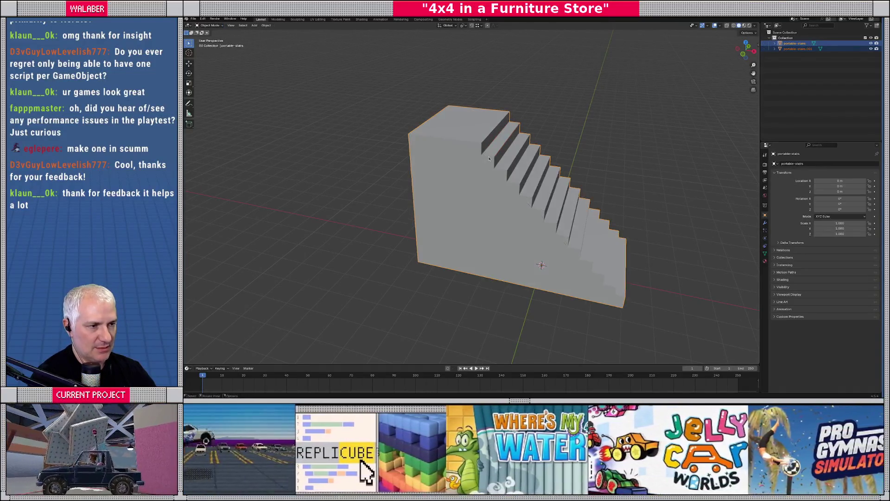
# - Isolate the separated top-step face and extrude it into a thick board
pyautogui.click(491, 161)
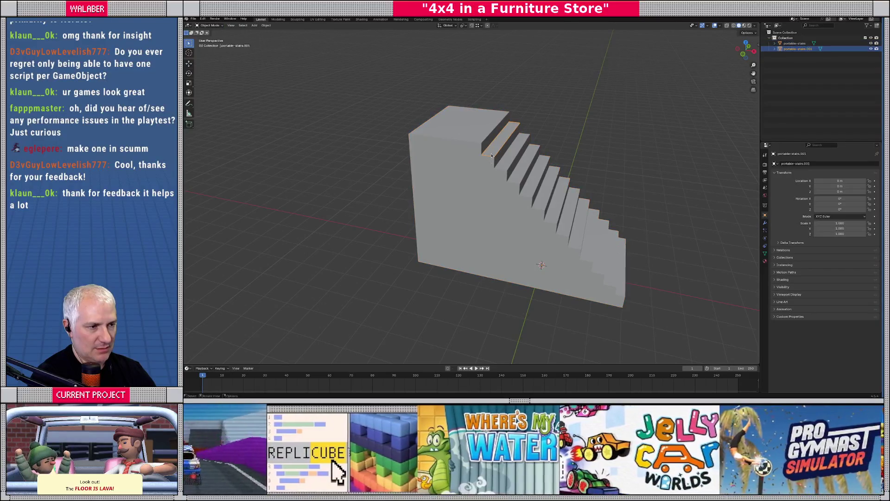
pyautogui.click(491, 162)
pyautogui.click(491, 159)
pyautogui.press('/')
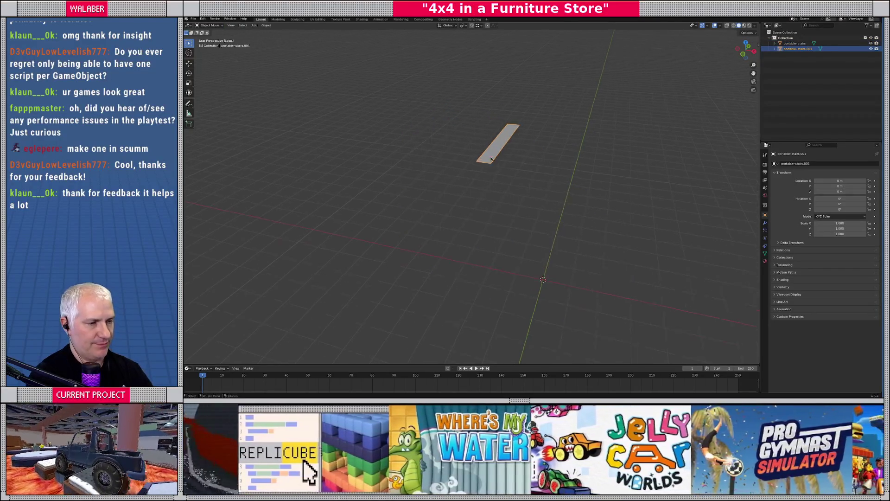
pyautogui.press('Tab')
pyautogui.moveTo(504, 214); pyautogui.dragTo(507, 199, button='middle')
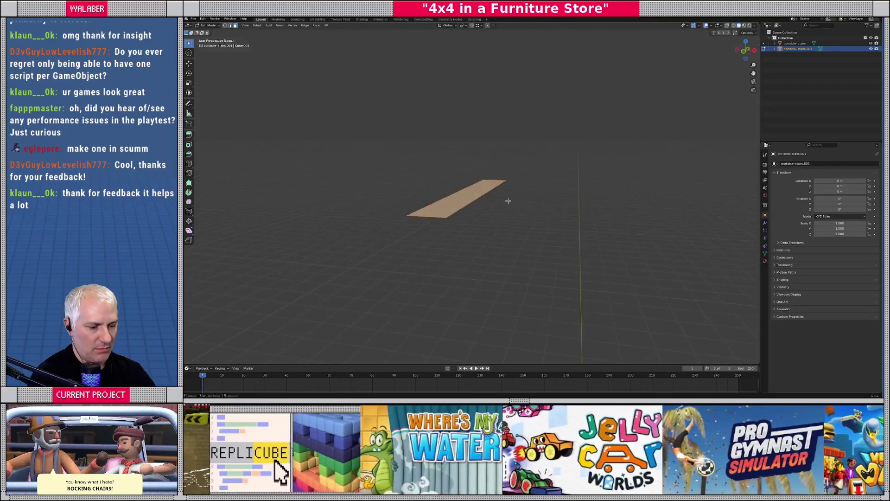
pyautogui.press('e')
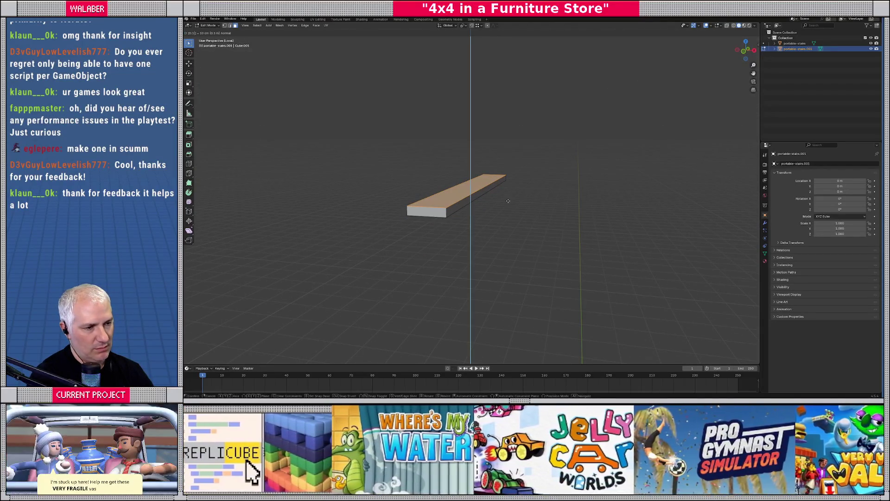
pyautogui.click(508, 201)
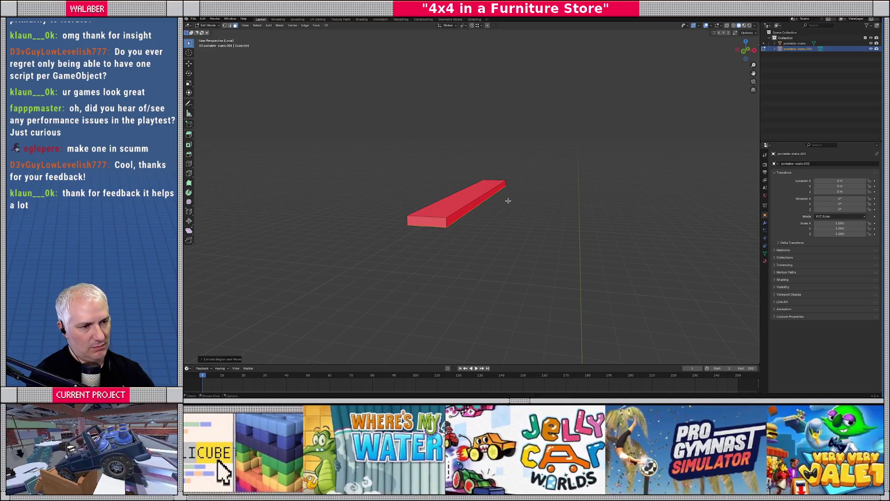
# - Flip the board's normals outward, return to the full staircase and duplicate the board
pyautogui.click(280, 25)
pyautogui.moveTo(301, 124)
pyautogui.click(342, 120)
pyautogui.press('Tab')
pyautogui.press('KP_Divide')
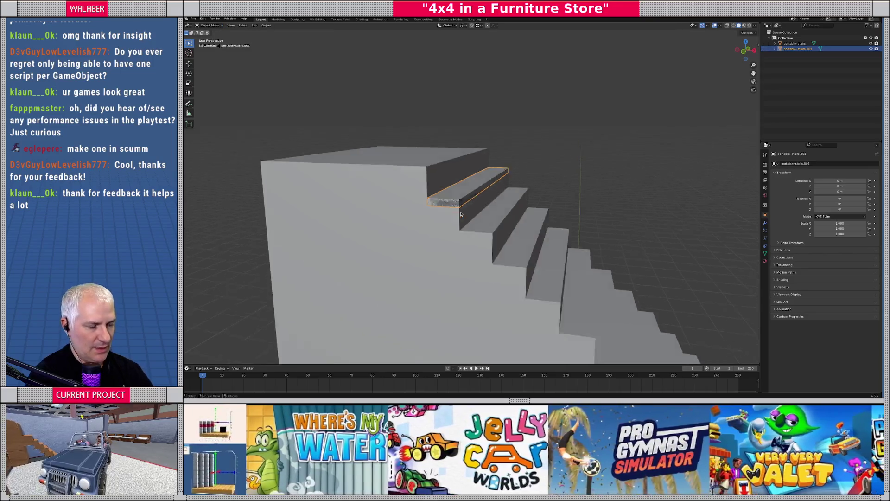
pyautogui.moveTo(518, 197); pyautogui.dragTo(490, 231, button='middle')
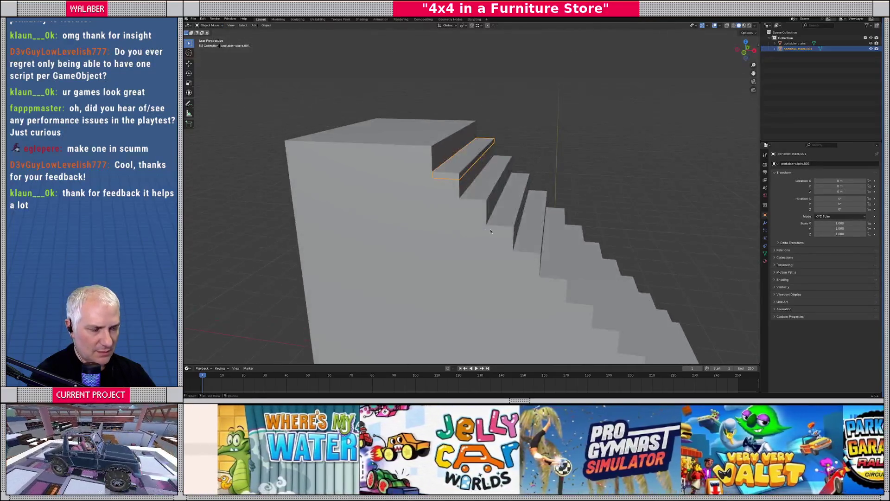
pyautogui.hotkey('shift', 'd')
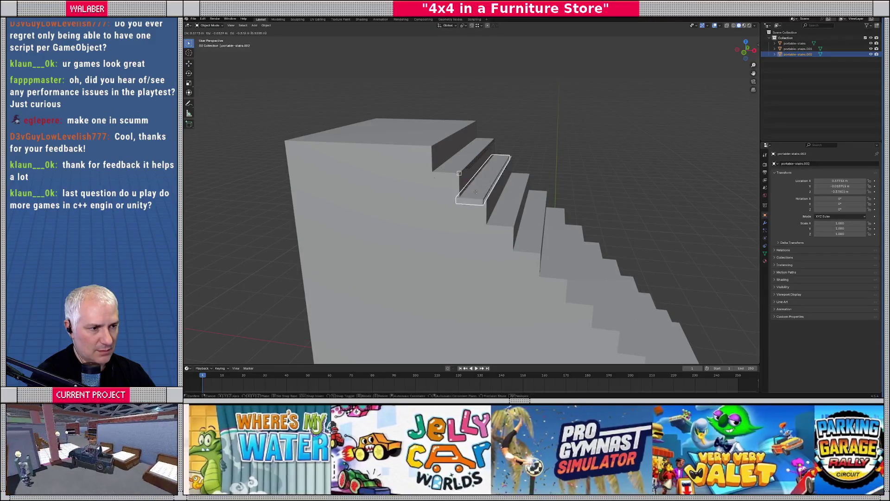
# - Place the board copy one step down and repeat it down the remaining steps
pyautogui.click(483, 201)
pyautogui.hotkey('shift', 'r')
pyautogui.hotkey('shift', 'r')
pyautogui.hotkey('shift', 'r')
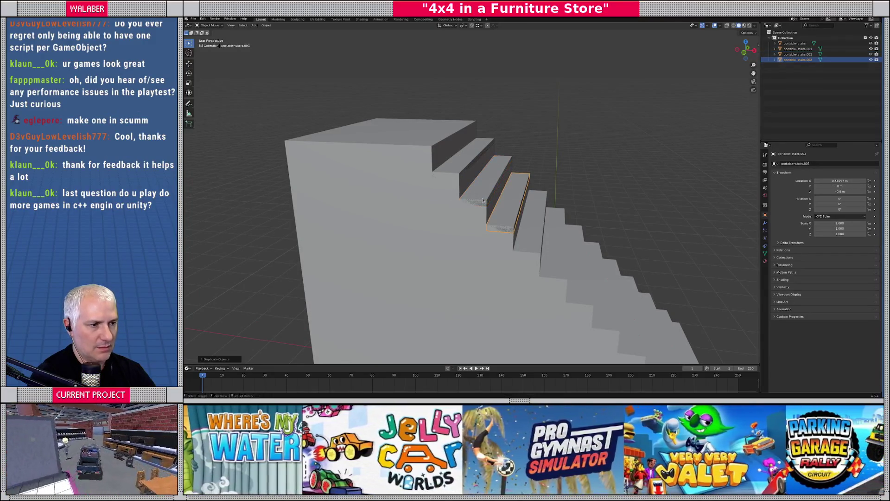
pyautogui.moveTo(597, 240); pyautogui.dragTo(473, 145, button='middle')
pyautogui.hotkey('shift', 'r')
pyautogui.hotkey('shift', 'r')
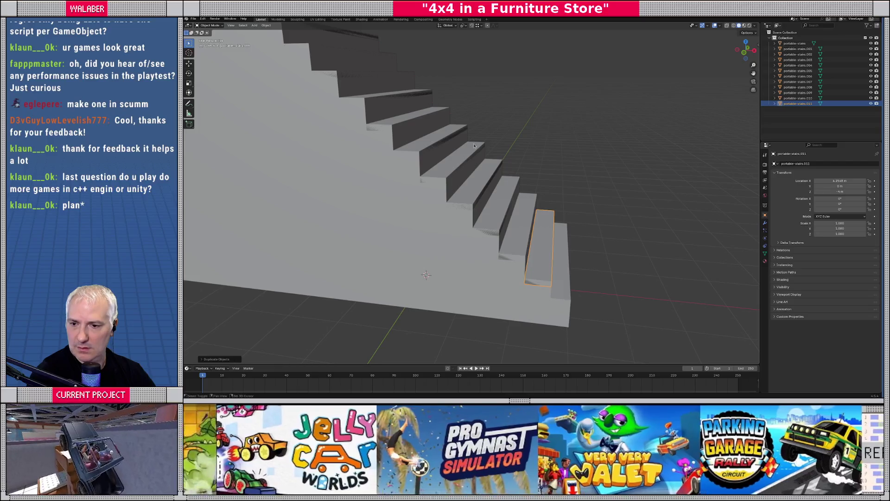
pyautogui.hotkey('shift', 'r')
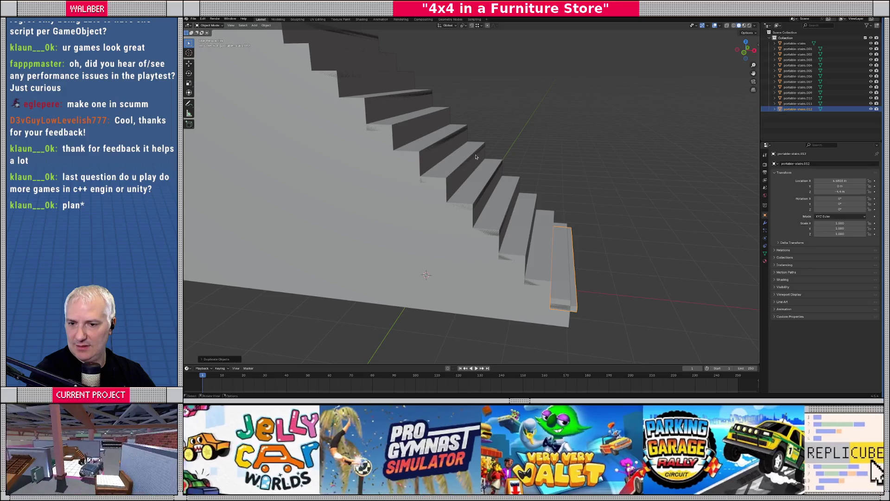
pyautogui.moveTo(481, 162); pyautogui.dragTo(524, 225, button='middle')
pyautogui.scroll(5, 524, 225)
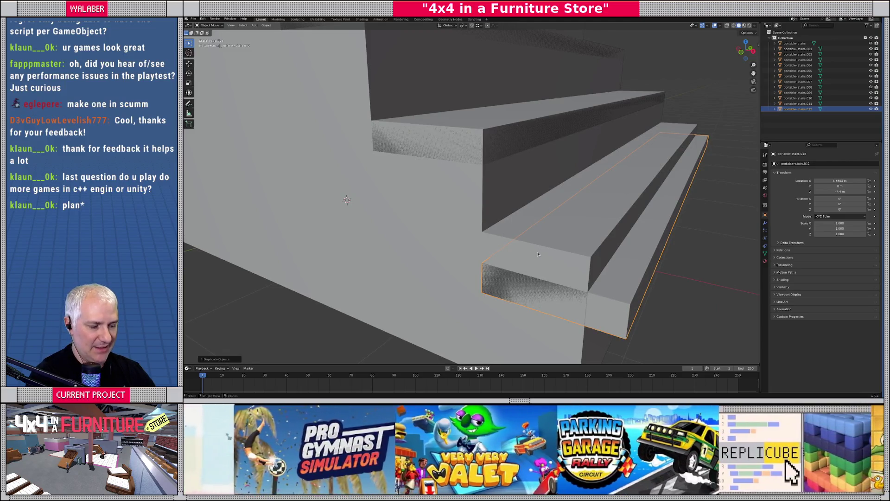
# - Raise the bottom step 0.1 m on Z and lower its front top edge to thin it
pyautogui.press('g')
pyautogui.press('z')
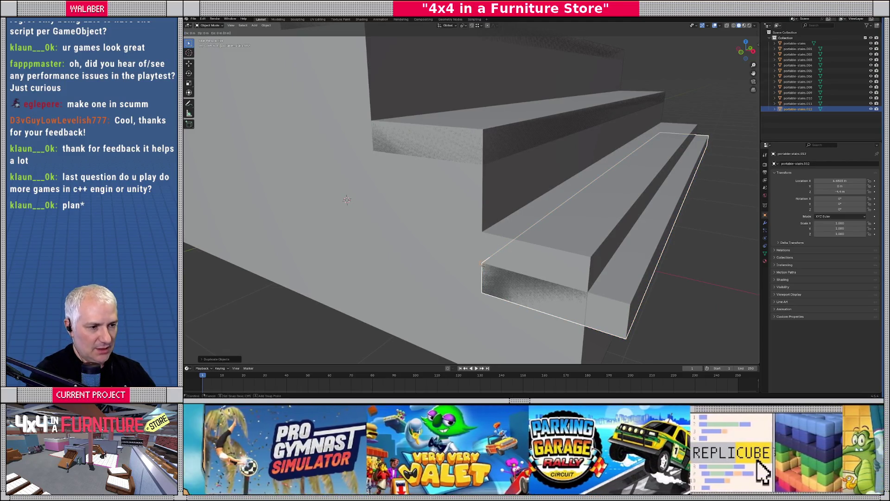
pyautogui.click(482, 233)
pyautogui.scroll(-5, 540, 218)
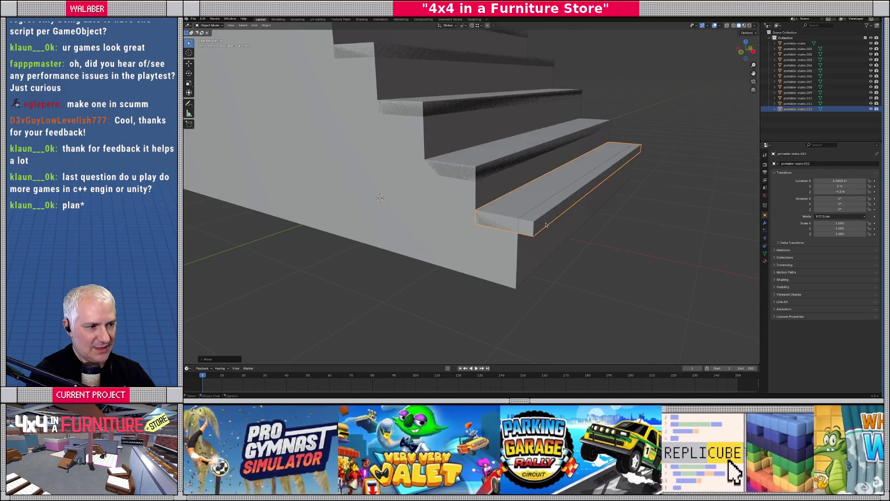
pyautogui.press('Tab')
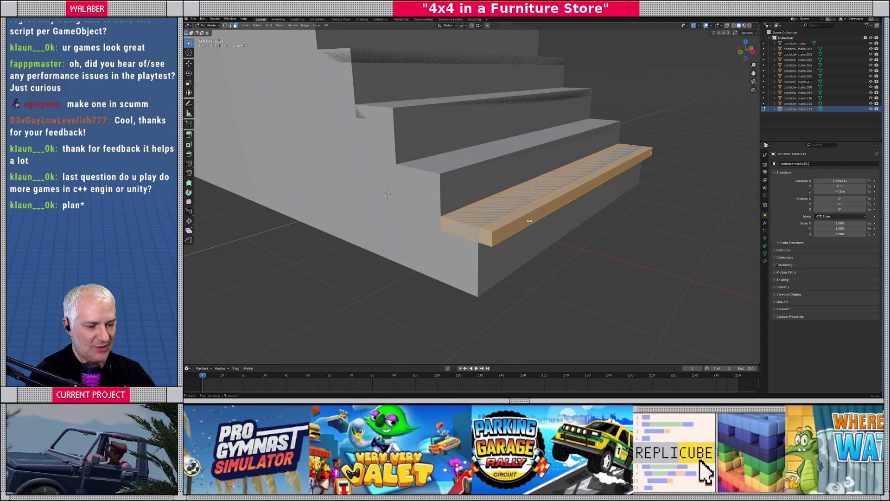
pyautogui.moveTo(529, 221); pyautogui.dragTo(516, 229, button='middle')
pyautogui.click(516, 231)
pyautogui.press('g')
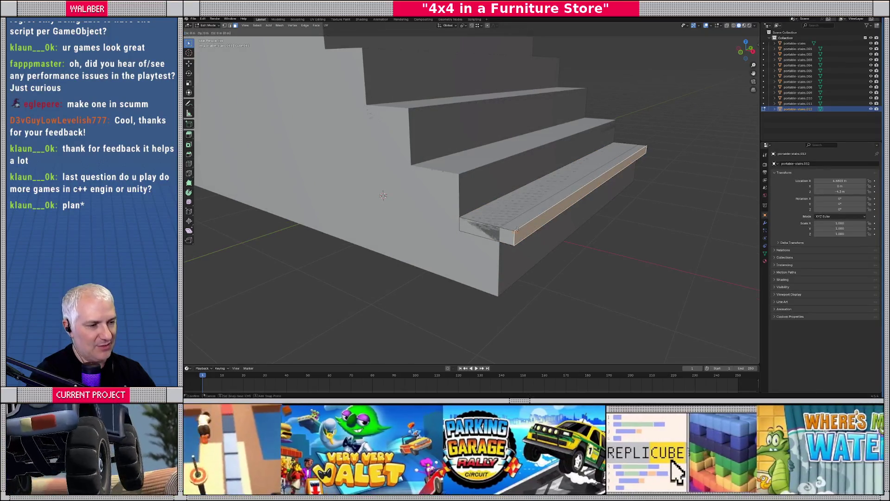
pyautogui.press('z')
pyautogui.click(514, 231)
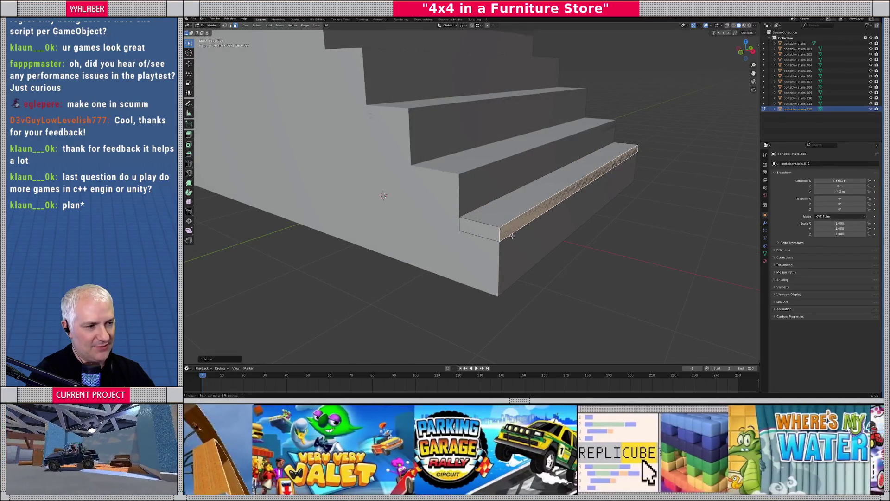
pyautogui.press('Tab')
pyautogui.scroll(-6, 510, 238)
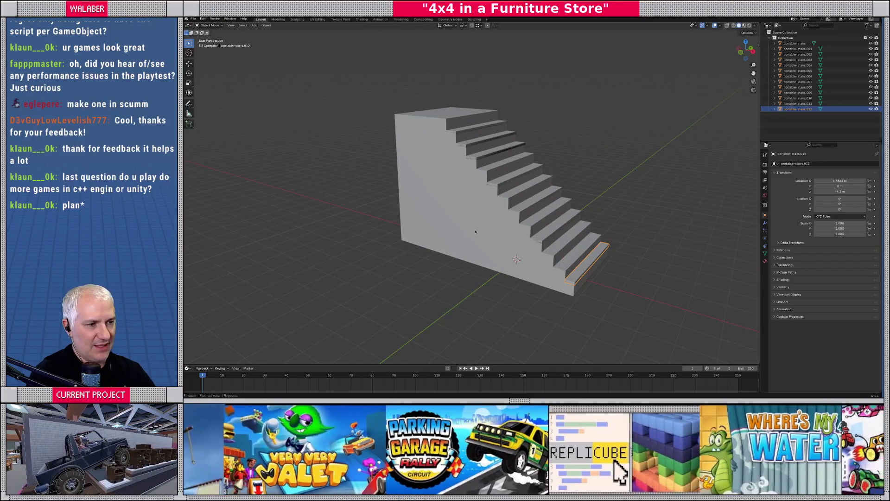
# - In wireframe, duplicate the top step onto the top landing as a new slab
pyautogui.click(459, 134)
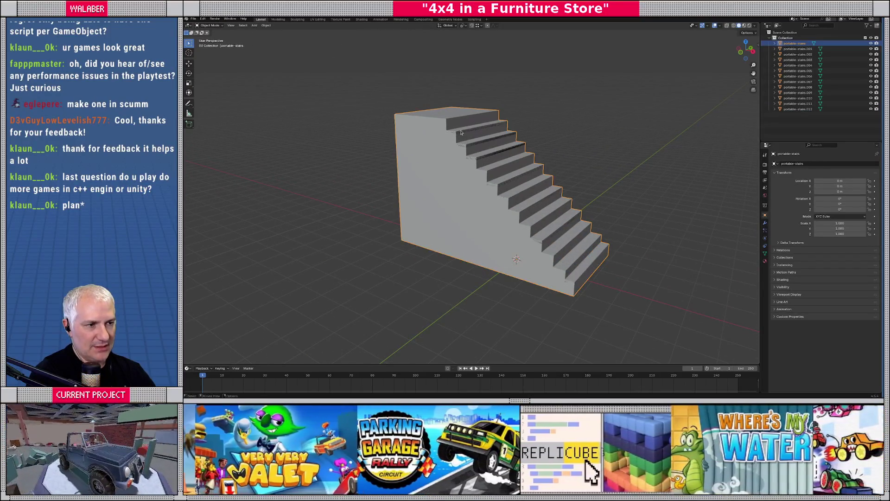
pyautogui.keyDown('shift'); pyautogui.moveTo(459, 146); pyautogui.dragTo(448, 163, button='middle'); pyautogui.keyUp('shift')
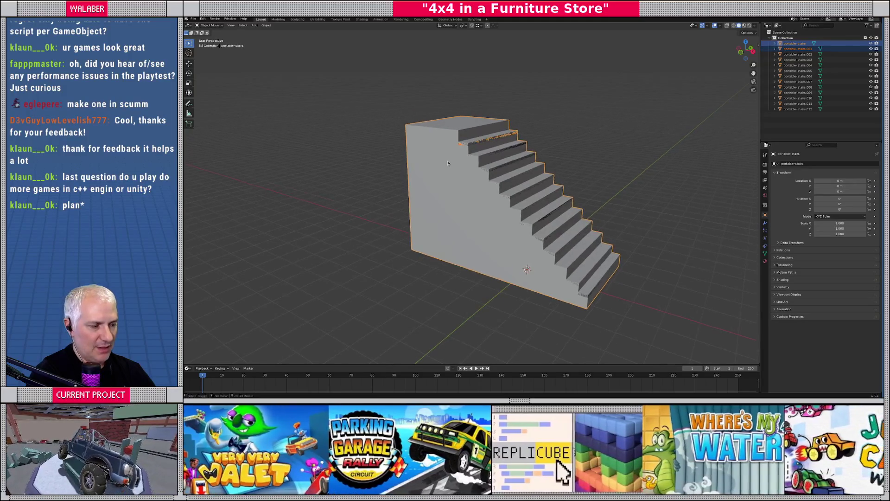
pyautogui.click(469, 147)
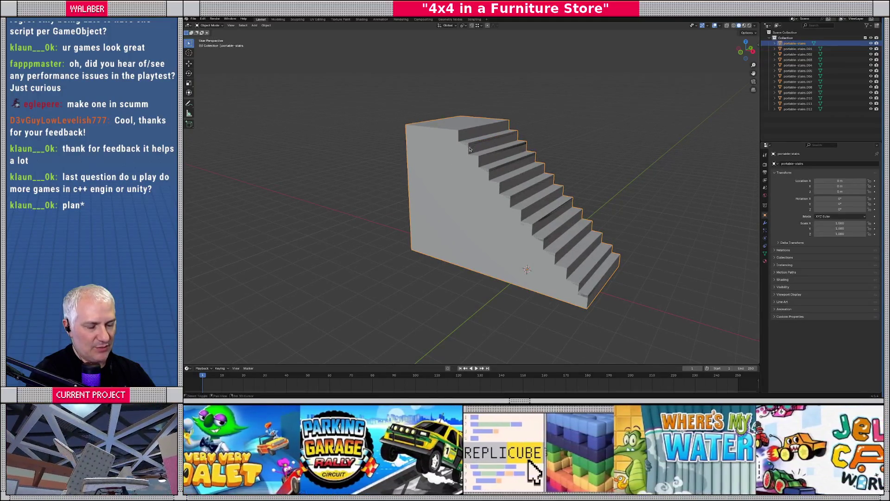
pyautogui.hotkey('shift', 'z')
pyautogui.hotkey('shift', 'z')
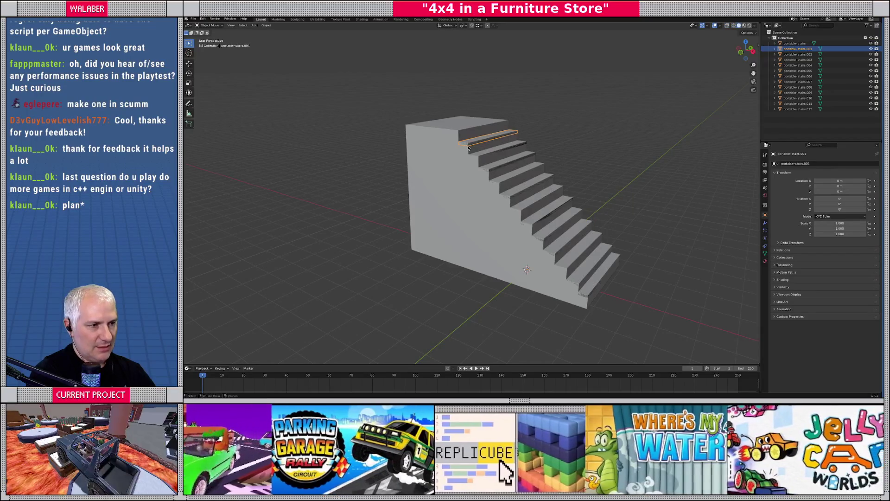
pyautogui.scroll(2, 468, 149)
pyautogui.hotkey('shift', 'd')
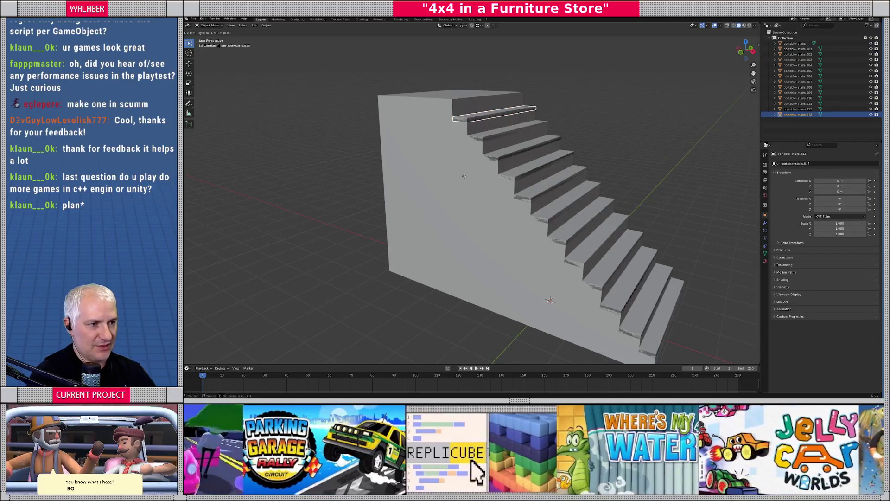
pyautogui.click(444, 110)
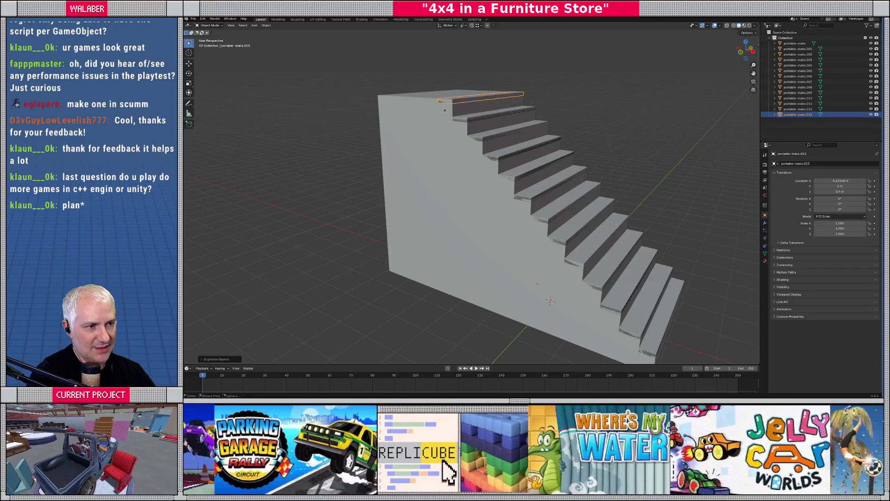
pyautogui.press('KP_Decimal')
# - Move an edge of the new landing slab to reshape it
pyautogui.press('Tab')
pyautogui.moveTo(411, 232); pyautogui.dragTo(501, 184, button='middle')
pyautogui.click(501, 184)
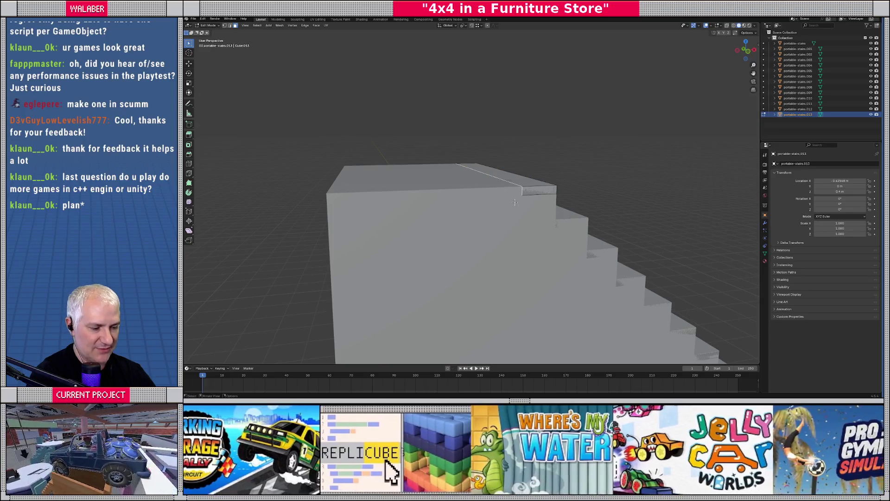
pyautogui.press('g')
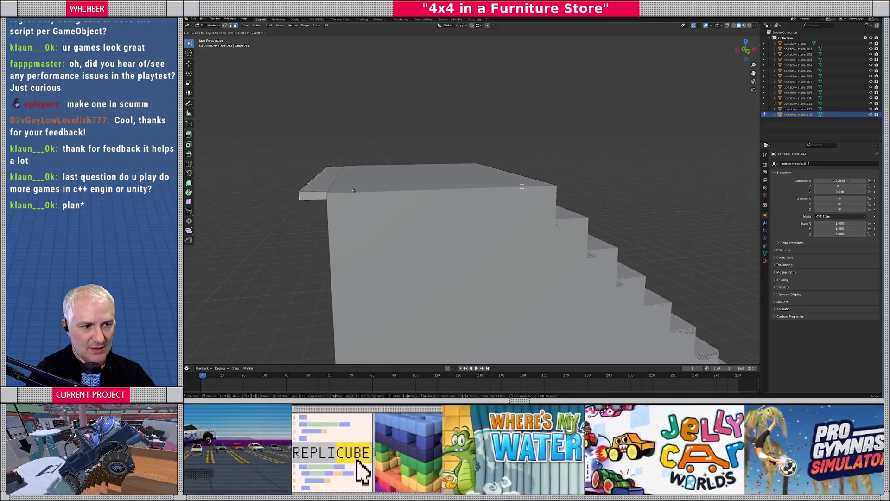
pyautogui.click(408, 214)
pyautogui.moveTo(408, 213); pyautogui.dragTo(462, 211, button='middle')
pyautogui.press('Tab')
pyautogui.scroll(-3, 417, 210)
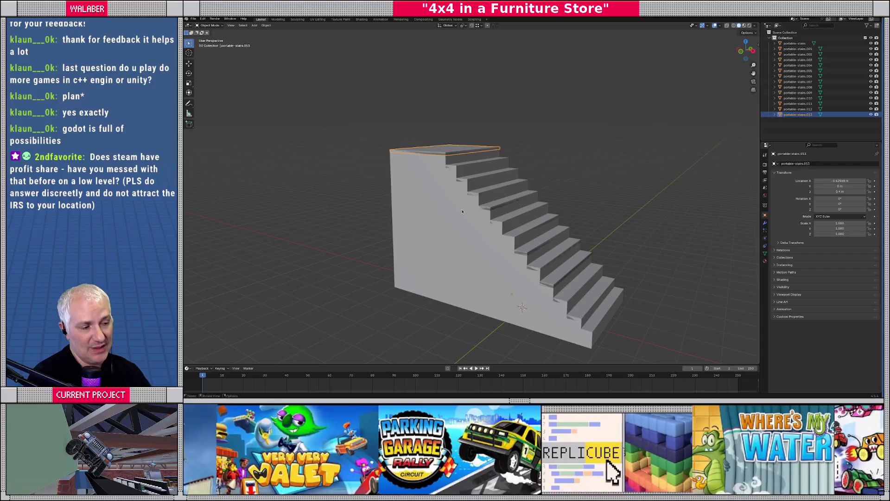
pyautogui.click(446, 254)
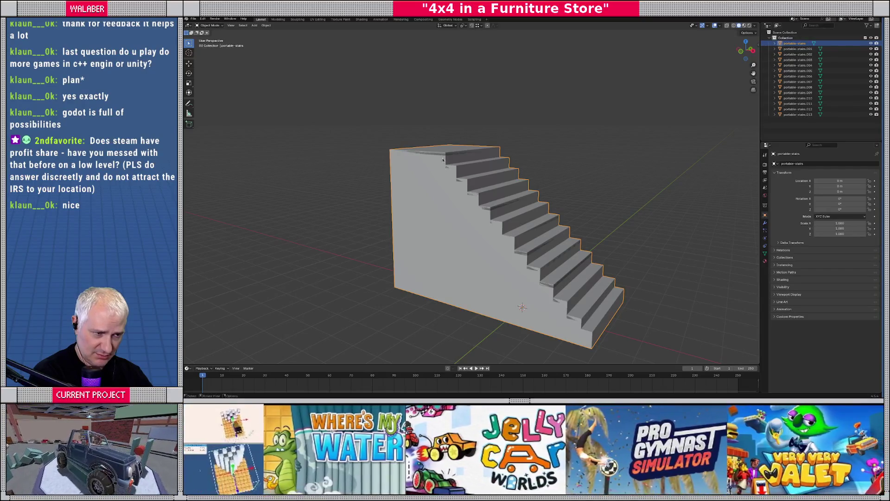
# - Hide the solid stair body and snap-move the top slab's geometry using its corner as base
pyautogui.press('h')
pyautogui.moveTo(544, 210)
pyautogui.mouseDown(button='middle')
pyautogui.moveTo(527, 153)
pyautogui.moveTo(533, 143)
pyautogui.moveTo(556, 218)
pyautogui.moveTo(434, 200)
pyautogui.moveTo(551, 212)
pyautogui.mouseUp(button='middle')
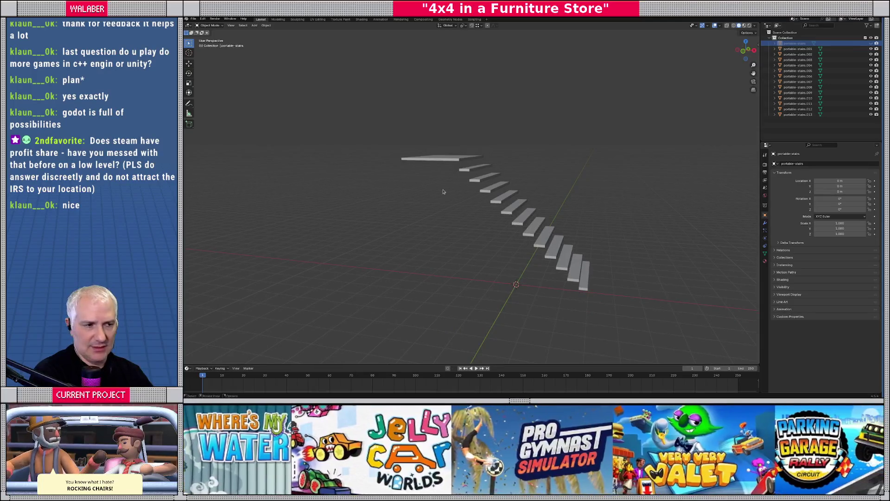
pyautogui.click(440, 162)
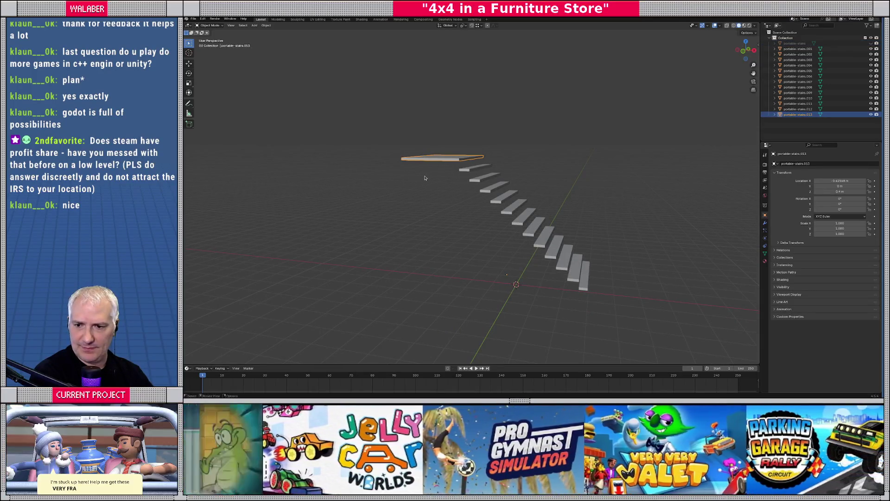
pyautogui.press('KP_Decimal')
pyautogui.press('Tab')
pyautogui.scroll(3, 477, 193)
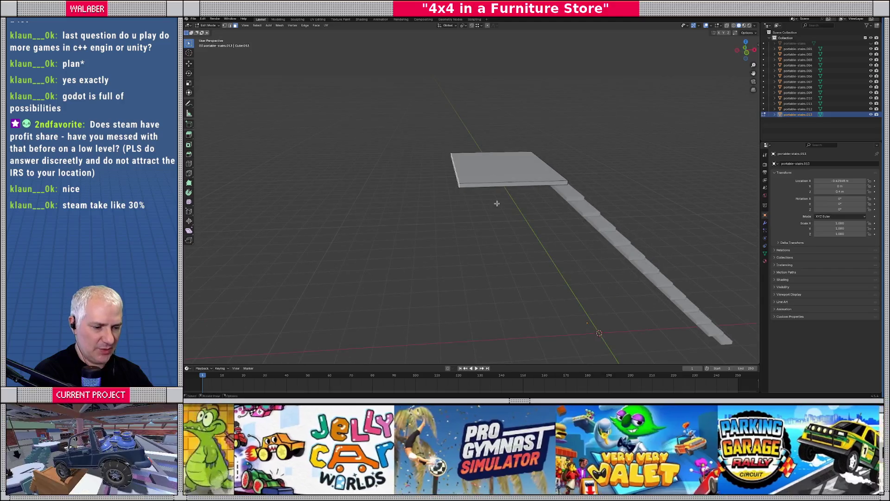
pyautogui.hotkey('ctrl', 'l')
pyautogui.moveTo(496, 203); pyautogui.dragTo(454, 197, button='middle')
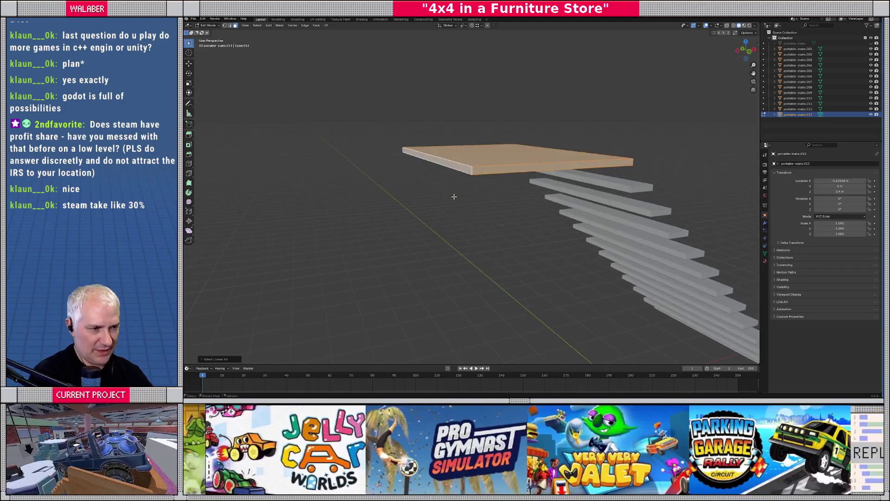
pyautogui.press('g')
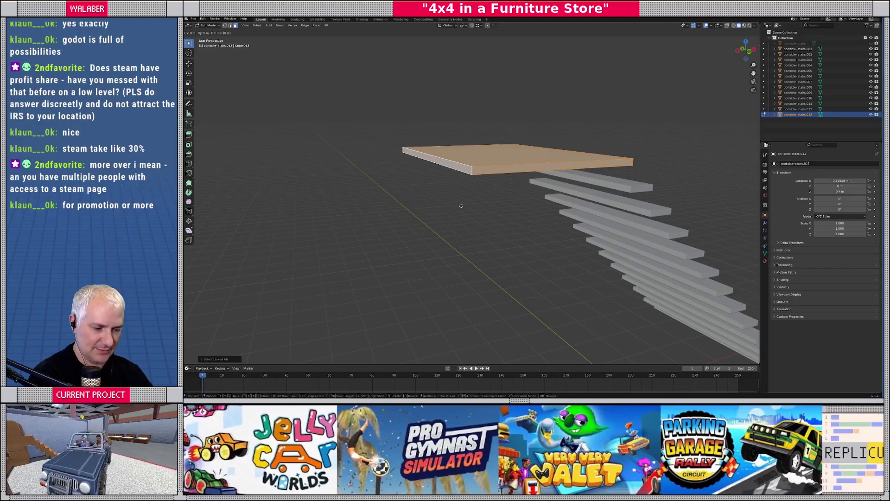
pyautogui.press('b')
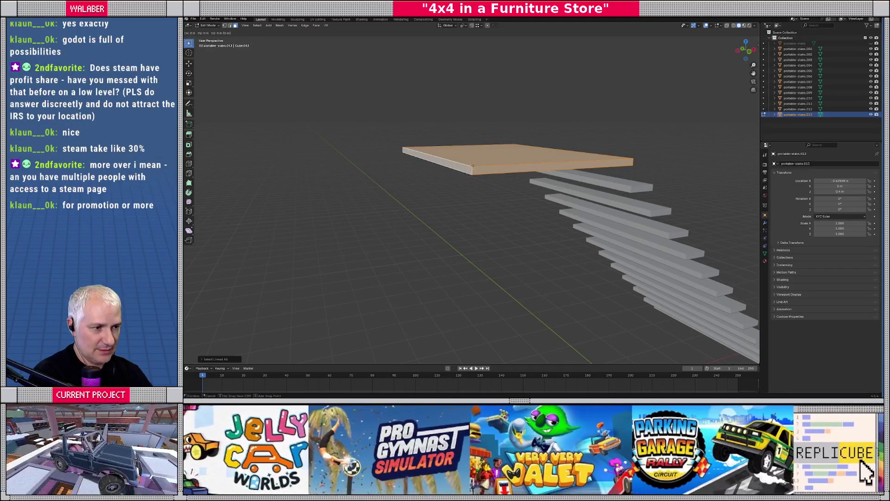
pyautogui.click(472, 165)
pyautogui.click(473, 177)
# - Shift the selected slab geometry along the Y axis
pyautogui.moveTo(417, 206)
pyautogui.mouseDown(button='middle')
pyautogui.moveTo(482, 206)
pyautogui.moveTo(353, 209)
pyautogui.moveTo(381, 198)
pyautogui.moveTo(432, 213)
pyautogui.mouseUp(button='middle')
pyautogui.click(429, 207)
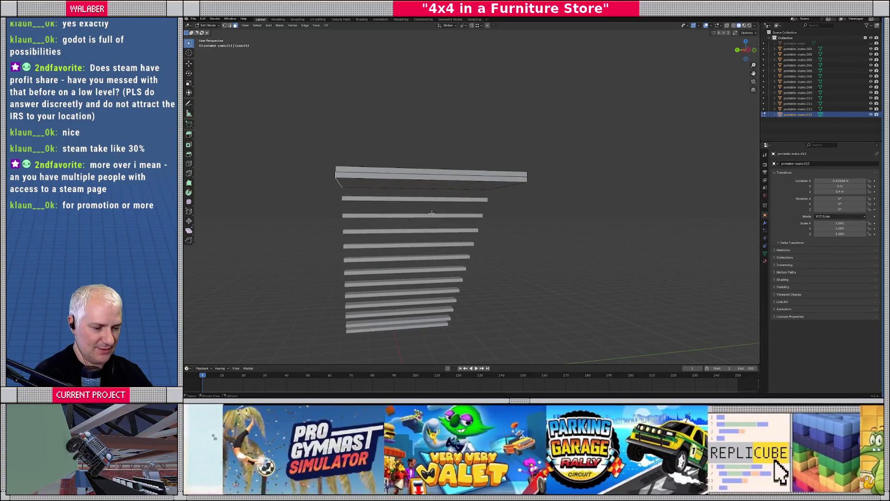
pyautogui.press('g')
pyautogui.press('y')
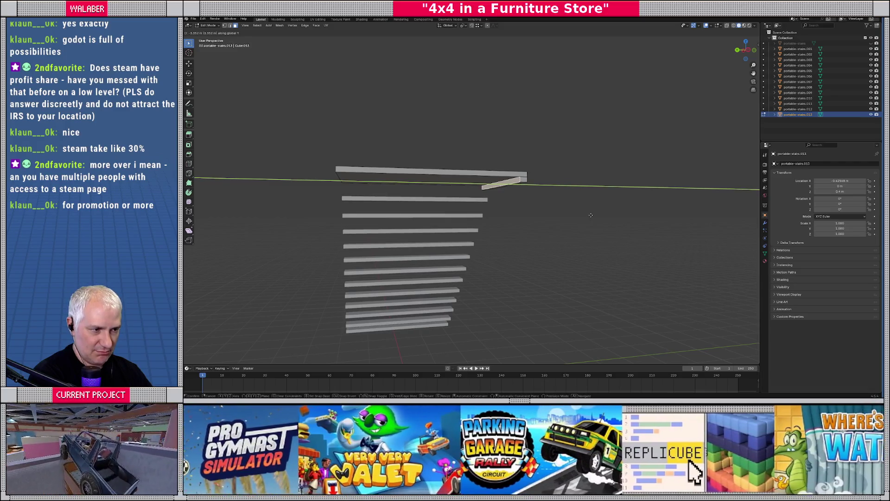
pyautogui.click(591, 215)
pyautogui.moveTo(558, 230); pyautogui.dragTo(465, 222, button='middle')
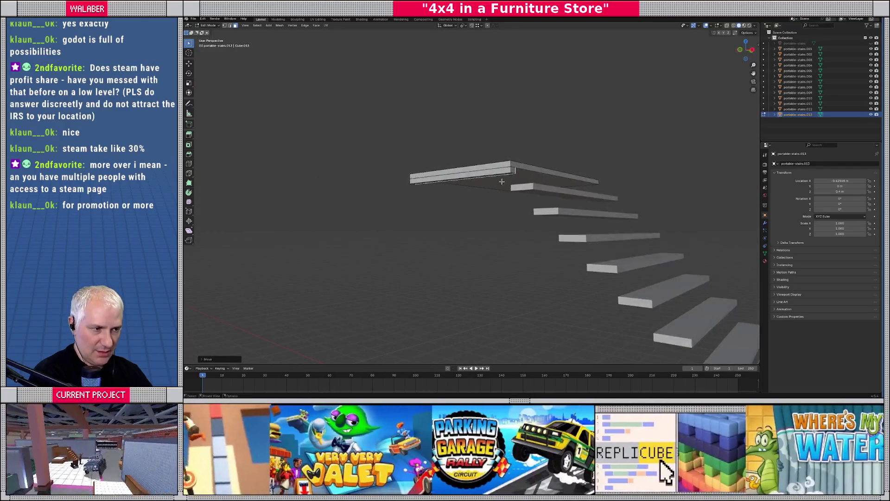
# - Move the small corner face under the top tread sideways along X
pyautogui.click(512, 171)
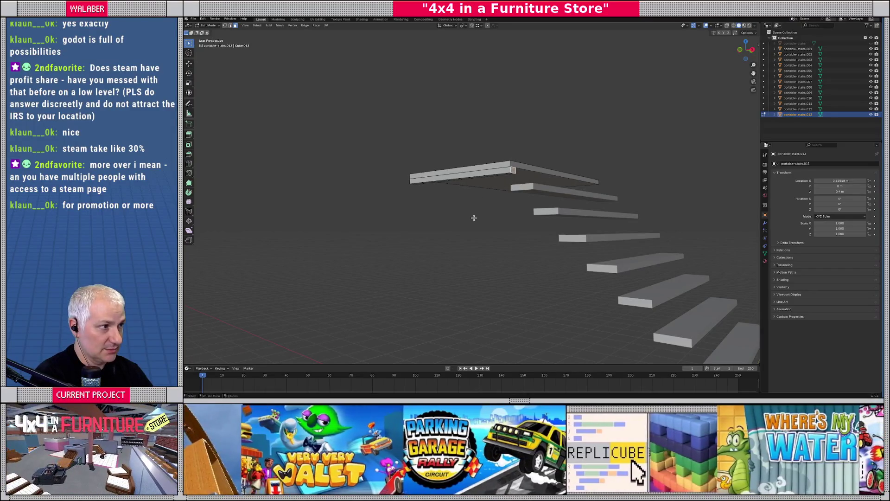
pyautogui.press('g')
pyautogui.press('x')
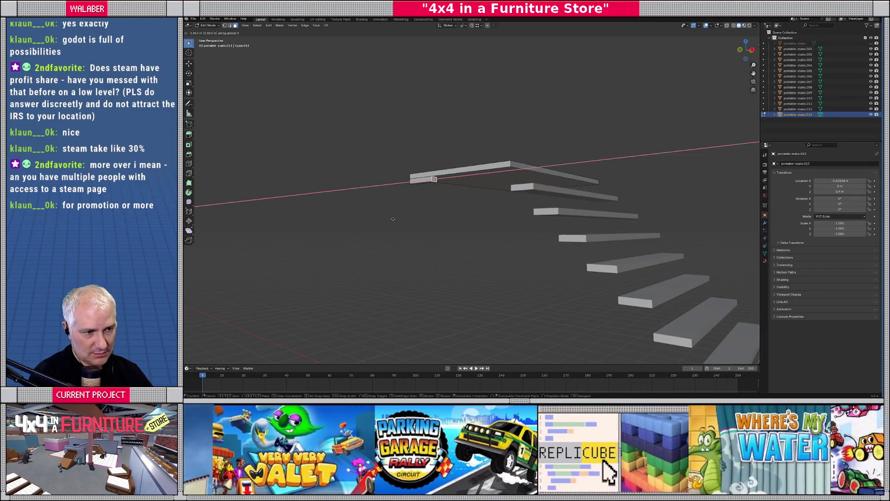
pyautogui.click(377, 219)
pyautogui.press('KP_Decimal')
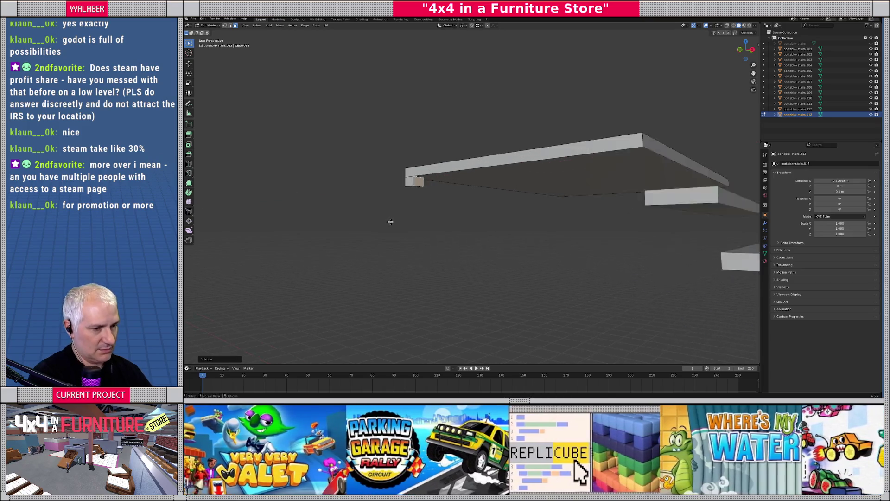
pyautogui.scroll(-10, 449, 182)
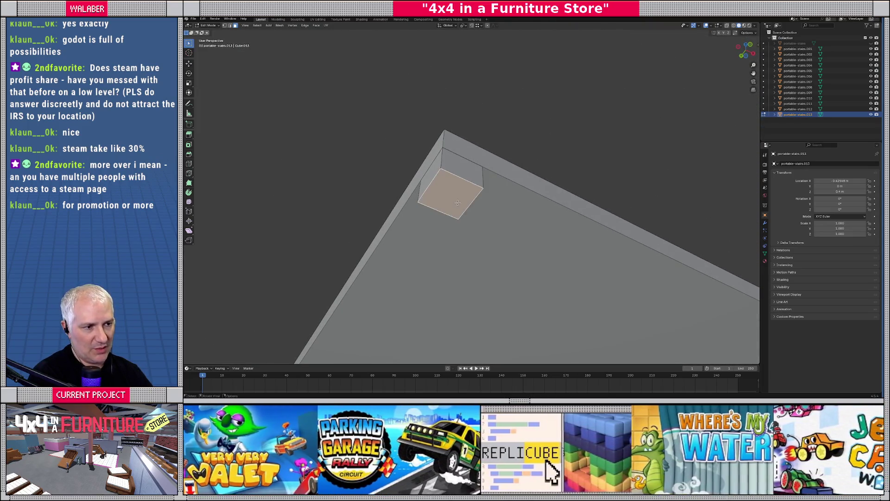
# - Switch to Right view, reveal the hidden mesh and return to Object Mode
pyautogui.press('KP_3')
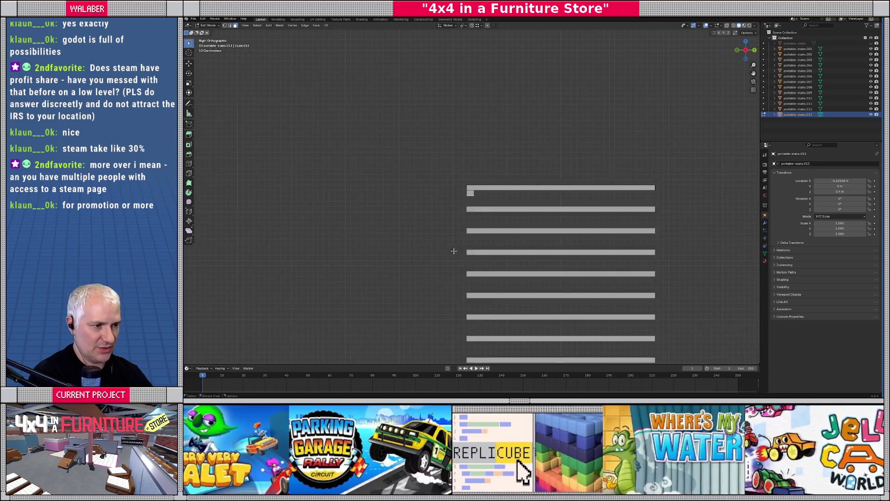
pyautogui.hotkey('alt', 'h')
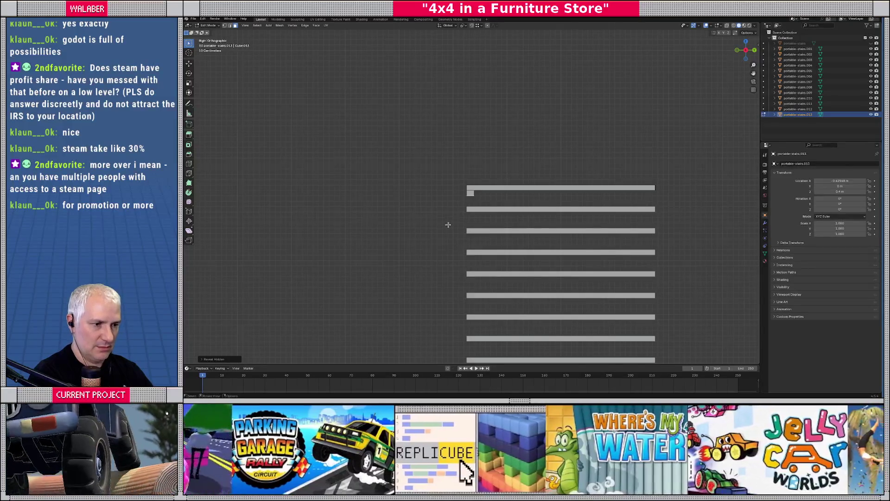
pyautogui.press('Tab')
pyautogui.press('Tab')
pyautogui.moveTo(449, 224)
pyautogui.mouseDown(button='middle')
pyautogui.moveTo(480, 195)
pyautogui.moveTo(459, 192)
pyautogui.mouseUp(button='middle')
pyautogui.scroll(-2, 472, 193)
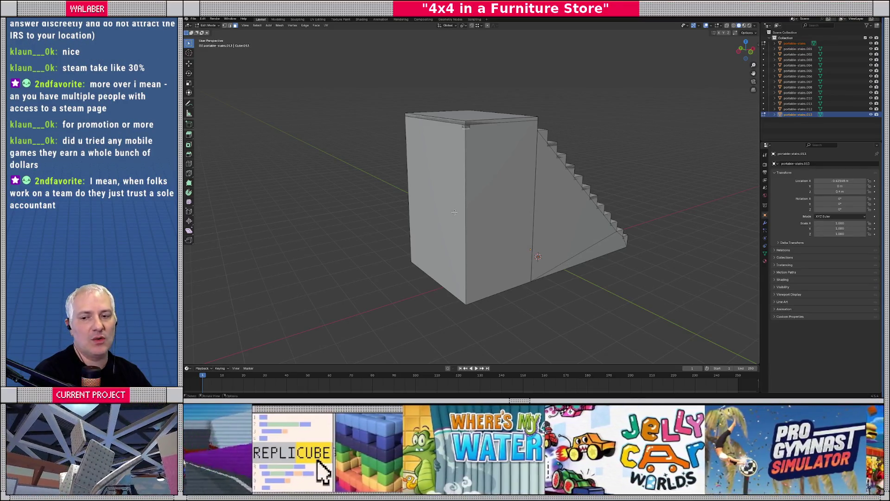
# - Stretch the corner piece down along Z into a tall leg post, adjusting the typed distance
pyautogui.scroll(3, 461, 188)
pyautogui.press('g')
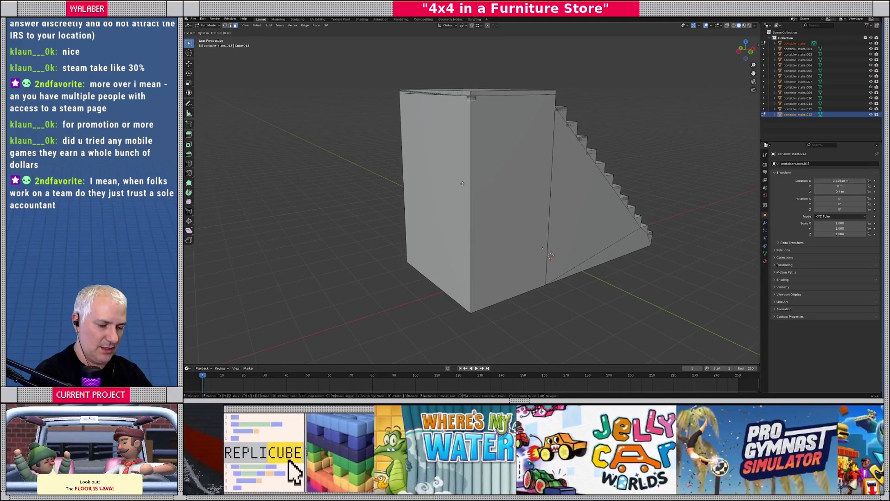
pyautogui.press('z')
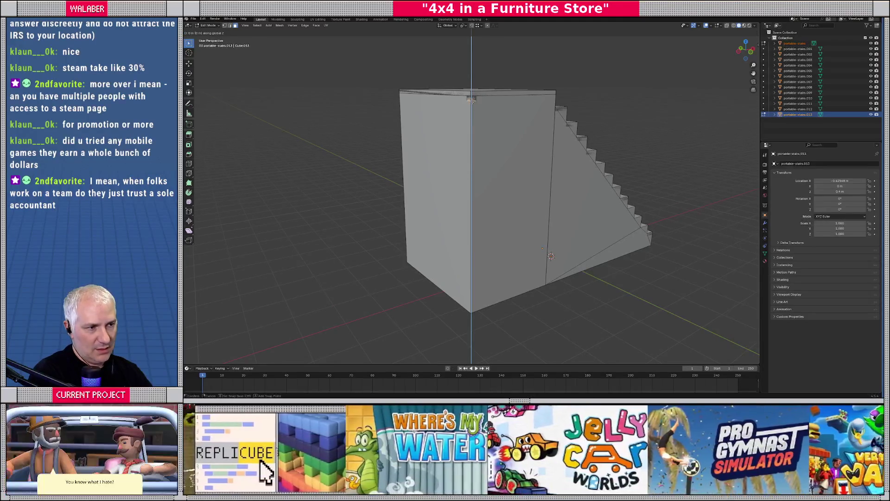
pyautogui.click(471, 312)
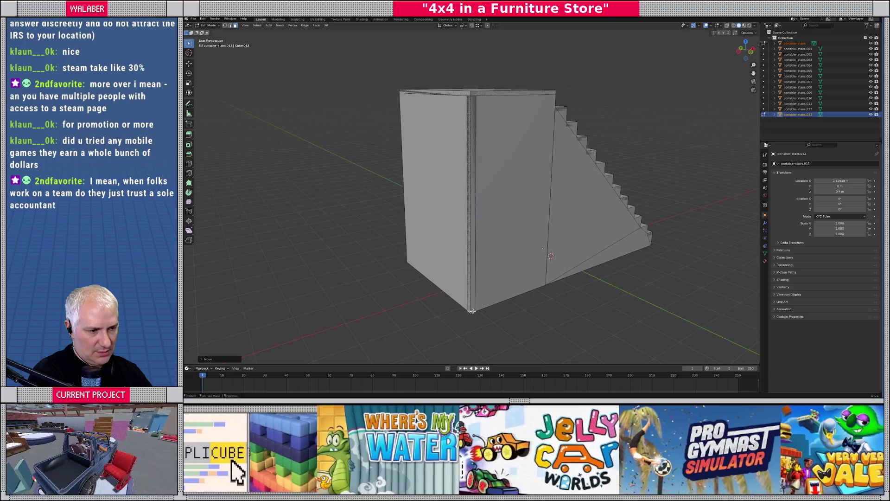
pyautogui.scroll(4, 484, 253)
pyautogui.moveTo(484, 252)
pyautogui.keyDown('shift'); pyautogui.mouseDown(button='middle')
pyautogui.moveTo(484, 262)
pyautogui.moveTo(486, 195)
pyautogui.moveTo(472, 250)
pyautogui.mouseUp(button='middle'); pyautogui.keyUp('shift')
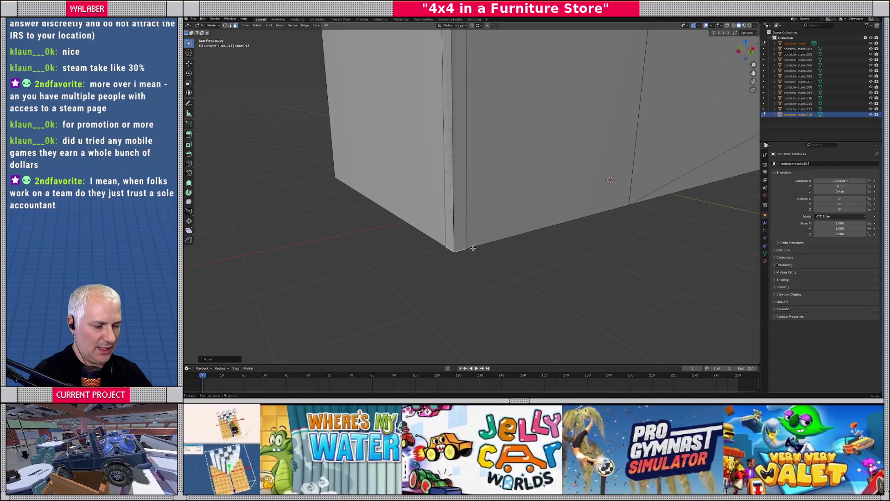
pyautogui.write('gz')
pyautogui.write('0.2')
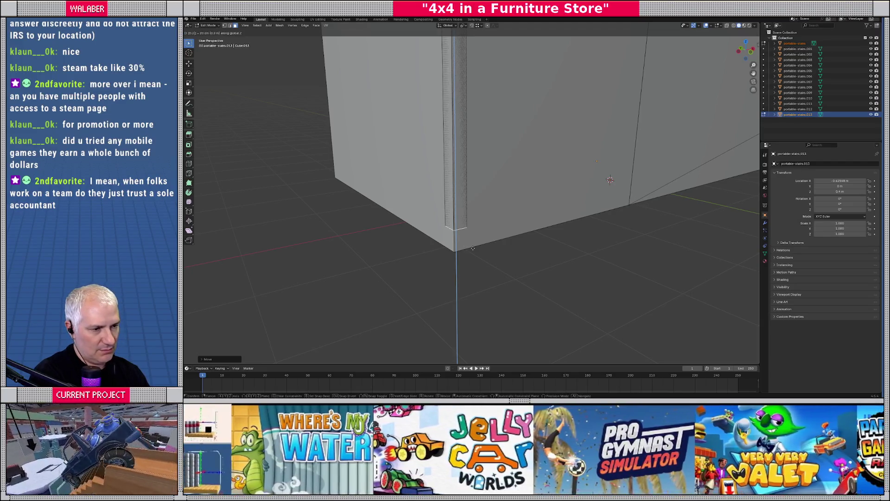
pyautogui.press('BackSpace')
pyautogui.write('1')
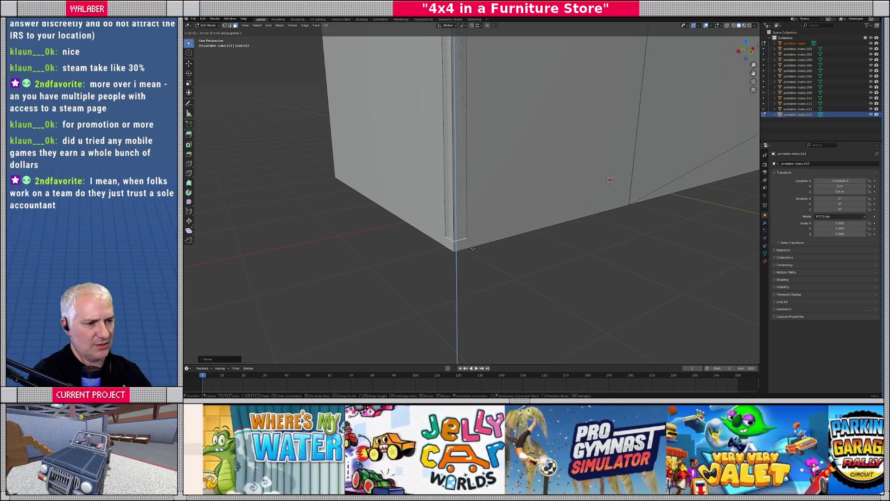
pyautogui.press('BackSpace')
pyautogui.press('BackSpace')
pyautogui.press('BackSpace')
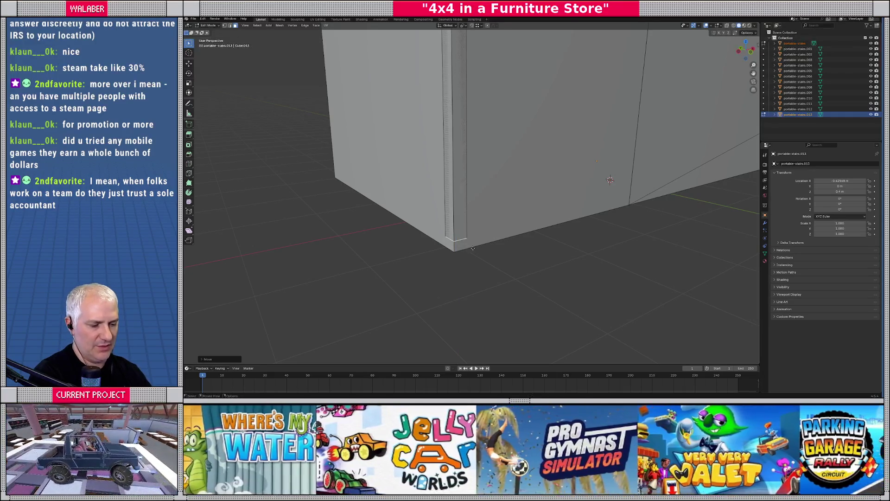
pyautogui.press('z')
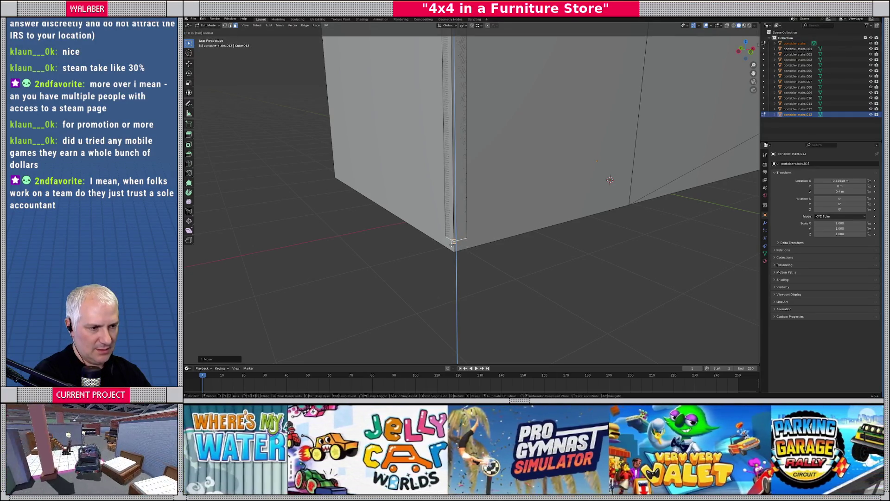
pyautogui.click(484, 269)
# - Isolate the post in local view and hide the solid stair body
pyautogui.press('KP_Divide')
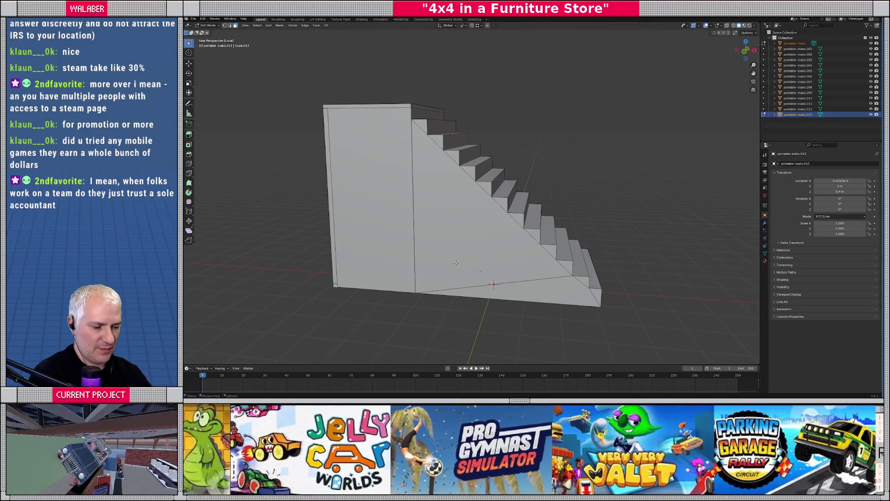
pyautogui.press('Tab')
pyautogui.click(375, 187)
pyautogui.press('h')
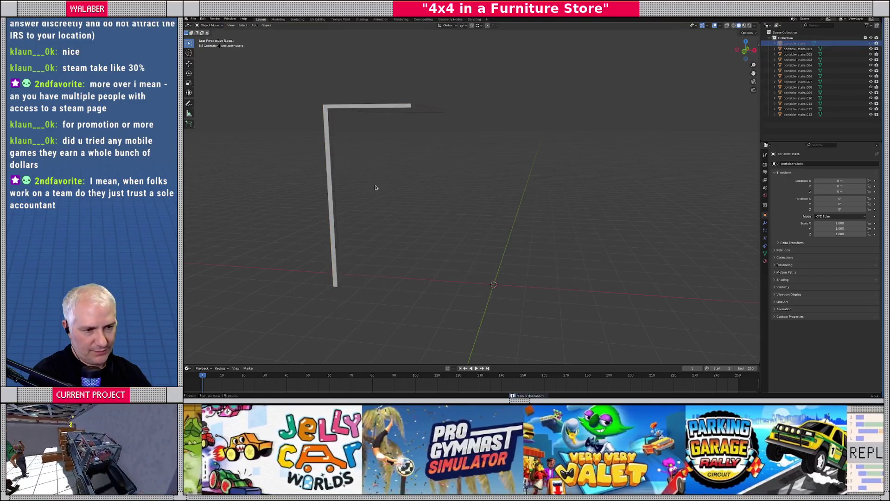
# - Leave local view, edit the leg post's mesh and view it from the Front
pyautogui.press('KP_Divide')
pyautogui.moveTo(424, 188); pyautogui.dragTo(454, 214, button='middle')
pyautogui.click(441, 200)
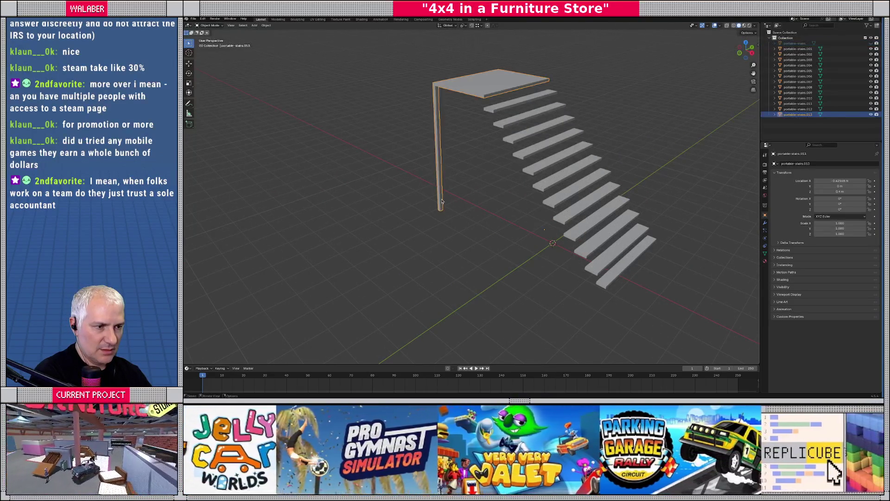
pyautogui.press('Tab')
pyautogui.scroll(5, 436, 216)
pyautogui.moveTo(415, 229); pyautogui.dragTo(423, 235, button='middle')
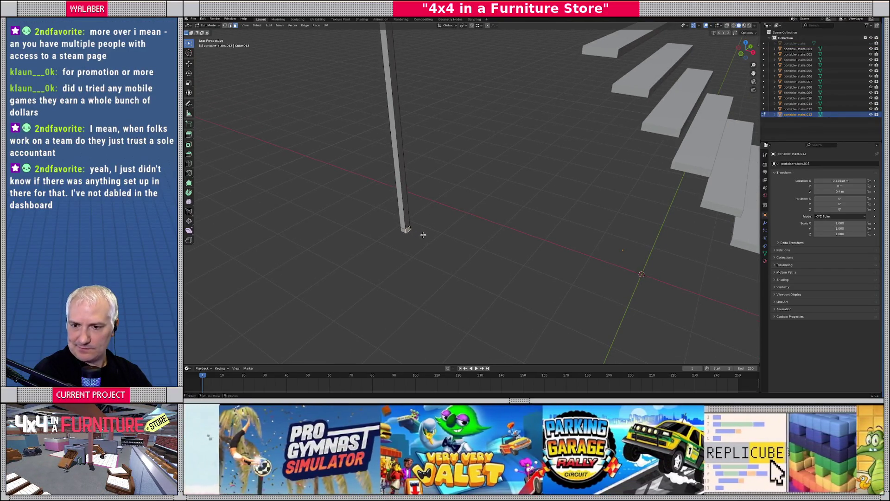
pyautogui.press('KP_1')
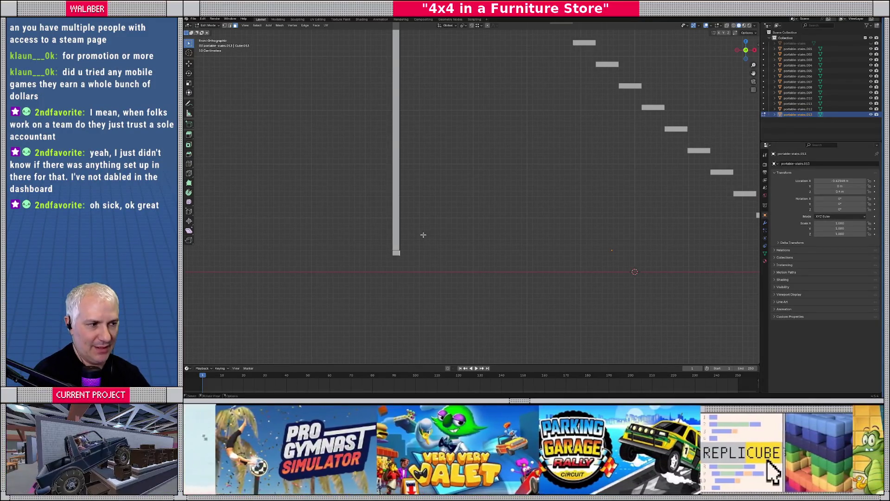
# - Duplicate the whole leg post and place the copy under the top tread's front corner
pyautogui.scroll(-3, 422, 234)
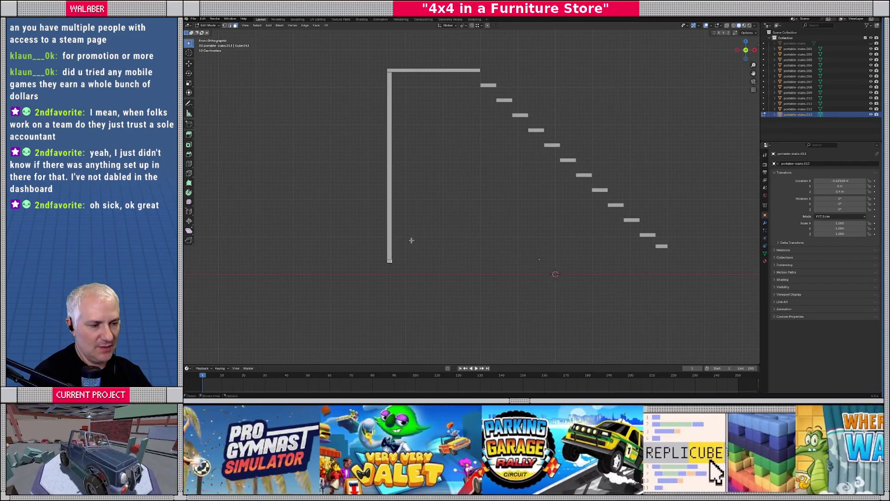
pyautogui.press('ctrl+KP_Add')
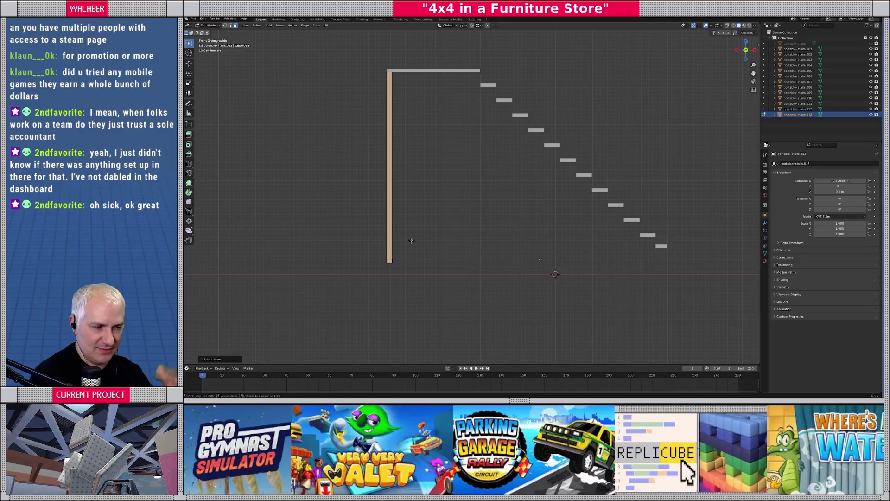
pyautogui.moveTo(411, 240); pyautogui.dragTo(442, 168, button='middle')
pyautogui.hotkey('shift', 'd')
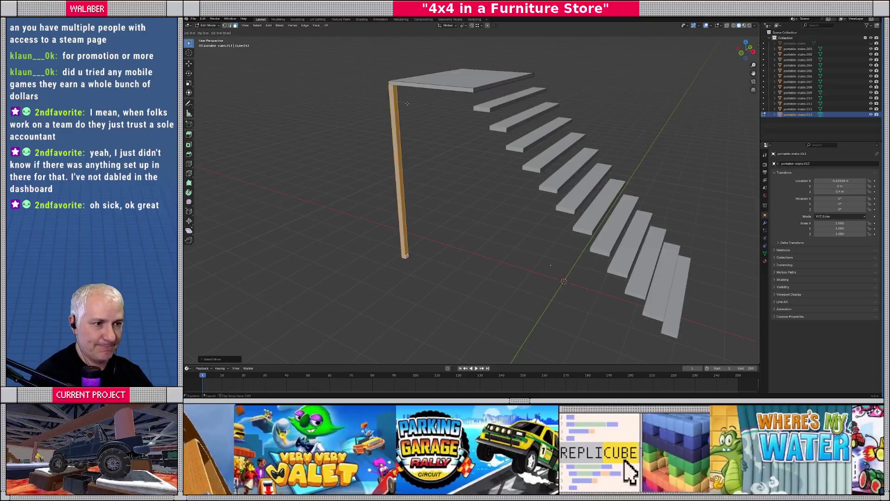
pyautogui.click(491, 93)
pyautogui.moveTo(490, 92); pyautogui.dragTo(537, 127, button='middle')
pyautogui.hotkey('ctrl', 'z')
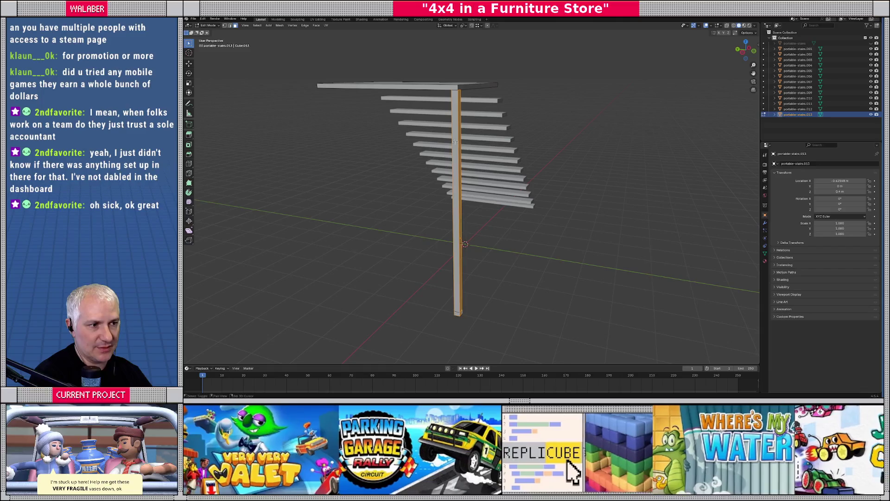
pyautogui.moveTo(454, 311)
pyautogui.mouseDown(button='middle')
pyautogui.moveTo(466, 249)
pyautogui.moveTo(441, 176)
pyautogui.moveTo(396, 171)
pyautogui.mouseUp(button='middle')
pyautogui.press('g')
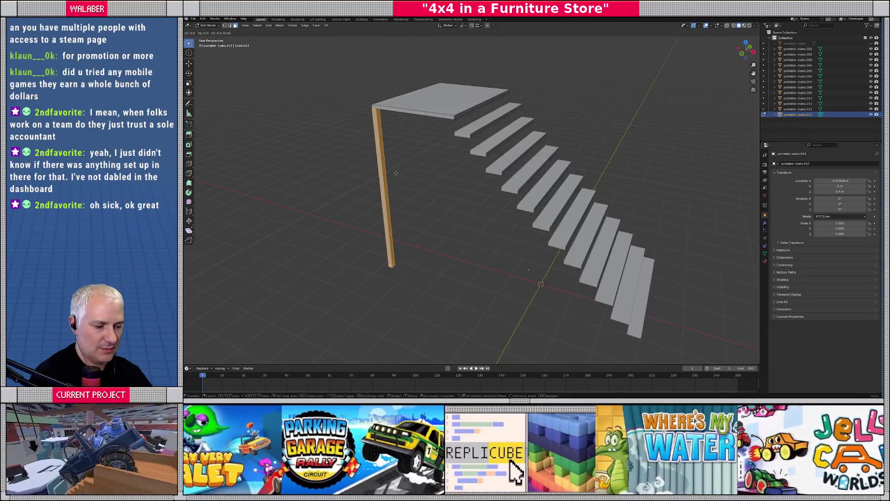
pyautogui.click(408, 148)
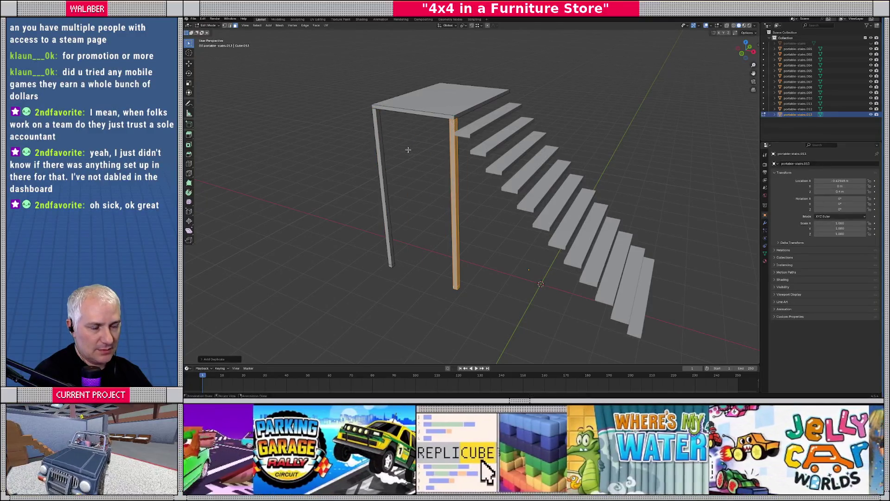
# - Copy both posts to the far corners so four posts stand under the top tread
pyautogui.keyDown('shift'); pyautogui.click(381, 167); pyautogui.keyUp('shift')
pyautogui.hotkey('ctrl', 'l')
pyautogui.moveTo(381, 167)
pyautogui.mouseDown(button='middle')
pyautogui.moveTo(433, 163)
pyautogui.moveTo(523, 121)
pyautogui.mouseUp(button='middle')
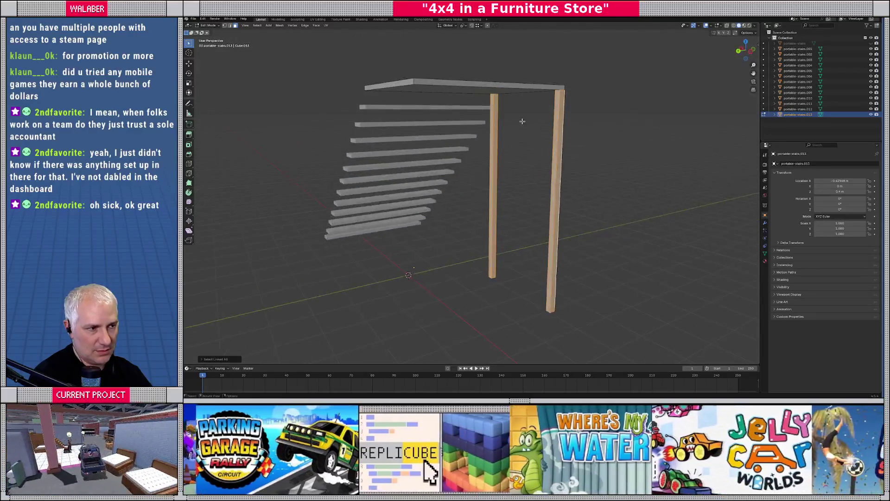
pyautogui.press('g')
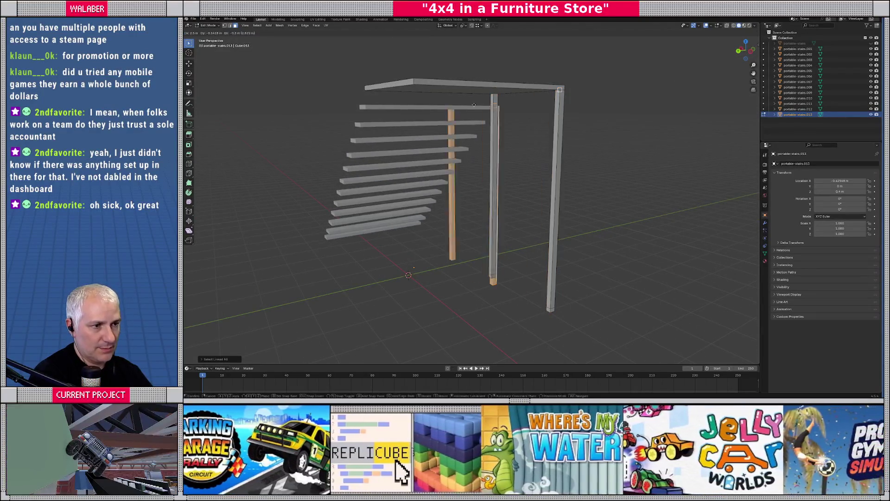
pyautogui.click(491, 181)
pyautogui.scroll(-2, 492, 181)
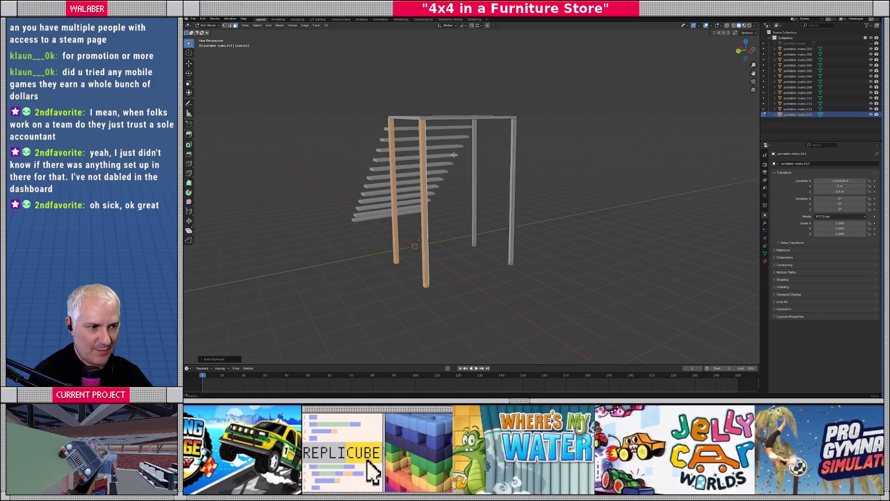
# - Delete the first pair's bottom faces and bridge the open ends into a beam
pyautogui.moveTo(492, 181); pyautogui.dragTo(462, 186, button='middle')
pyautogui.scroll(5, 445, 238)
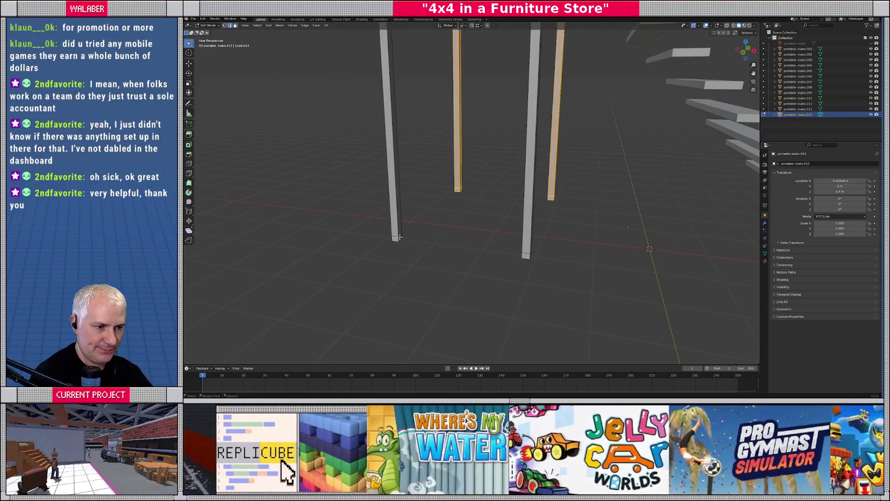
pyautogui.click(400, 238)
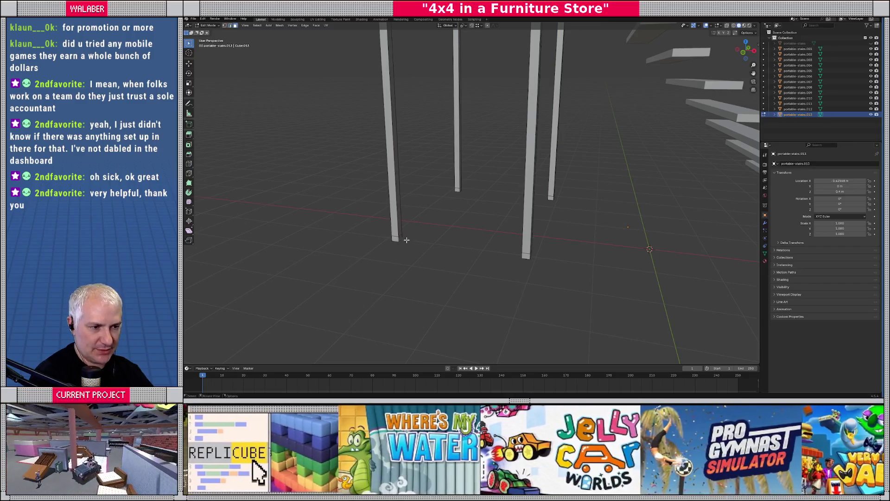
pyautogui.click(401, 238)
pyautogui.moveTo(401, 236); pyautogui.dragTo(463, 241, button='middle')
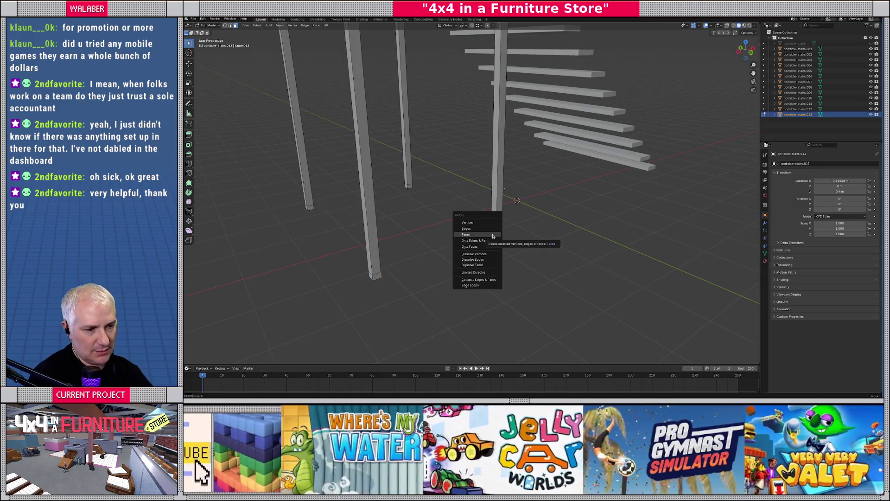
pyautogui.click(493, 235)
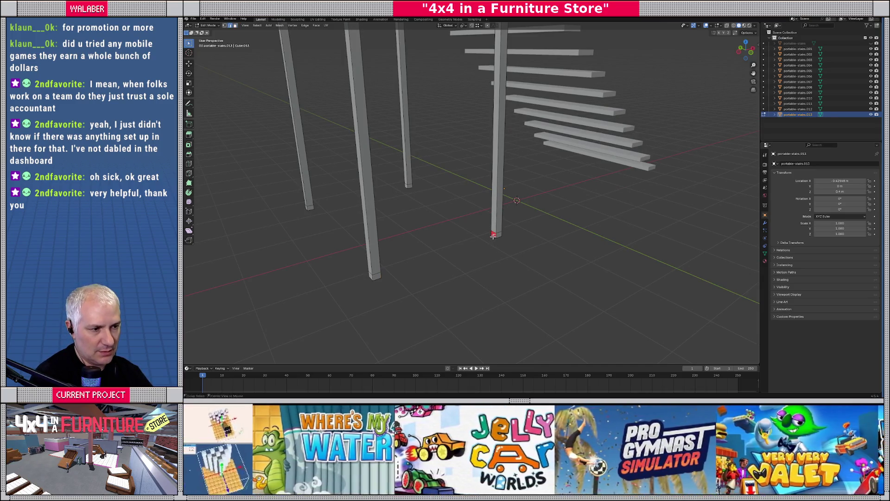
pyautogui.scroll(2, 498, 251)
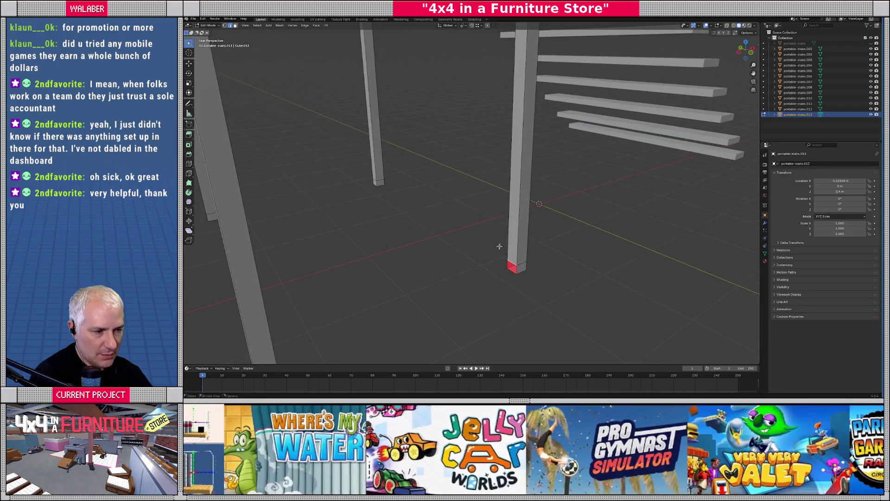
pyautogui.moveTo(512, 270); pyautogui.dragTo(417, 263, button='middle')
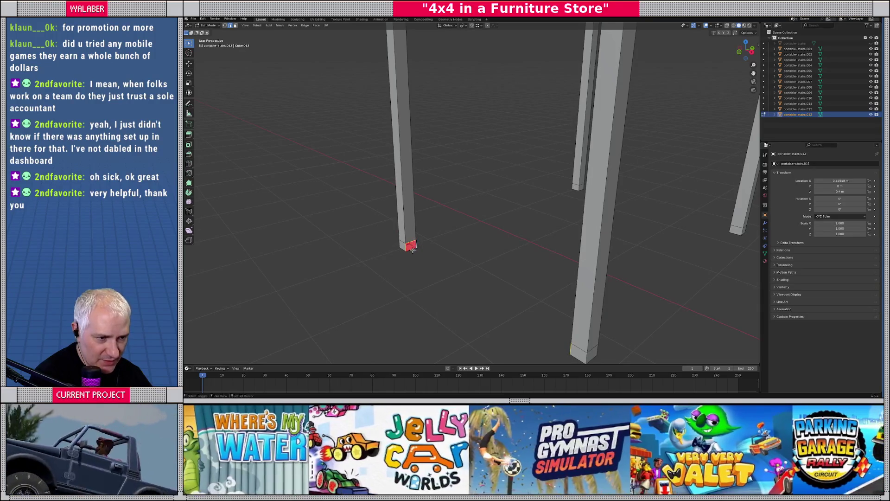
pyautogui.click(306, 25)
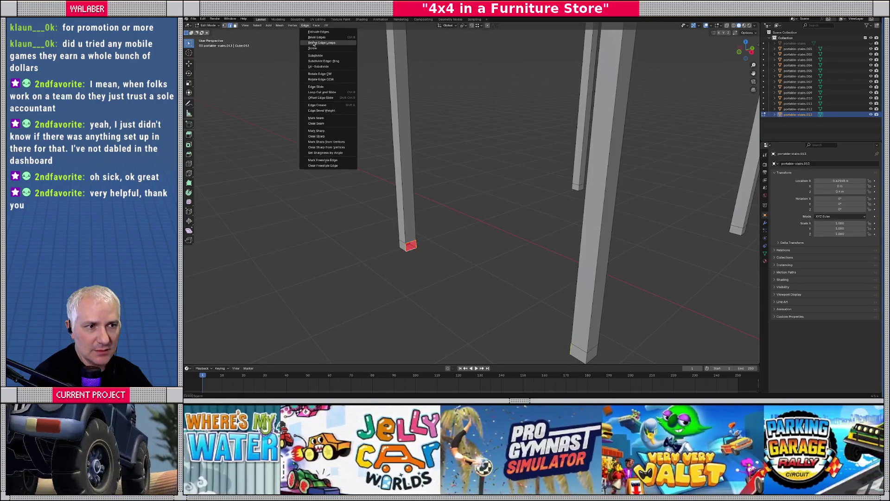
pyautogui.click(320, 44)
pyautogui.moveTo(437, 232); pyautogui.dragTo(446, 235, button='middle')
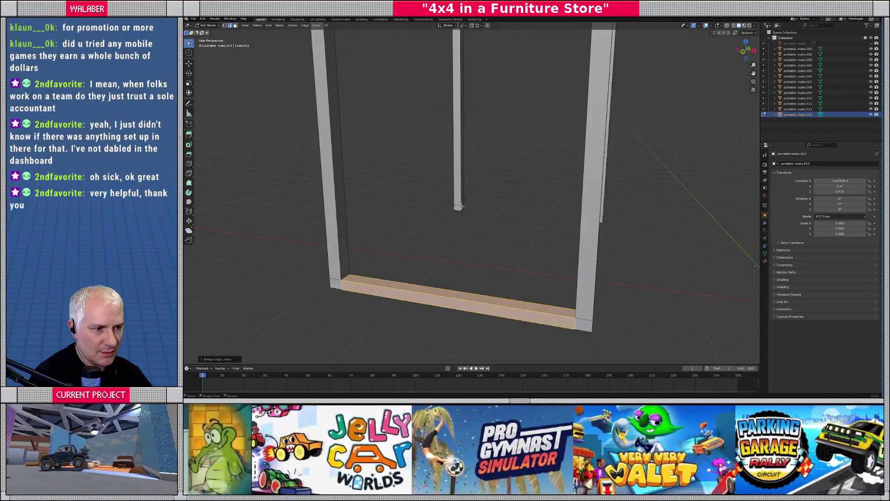
# - Delete the second pair's bottom faces and bridge them into a second beam
pyautogui.click(462, 207)
pyautogui.scroll(10, 464, 218)
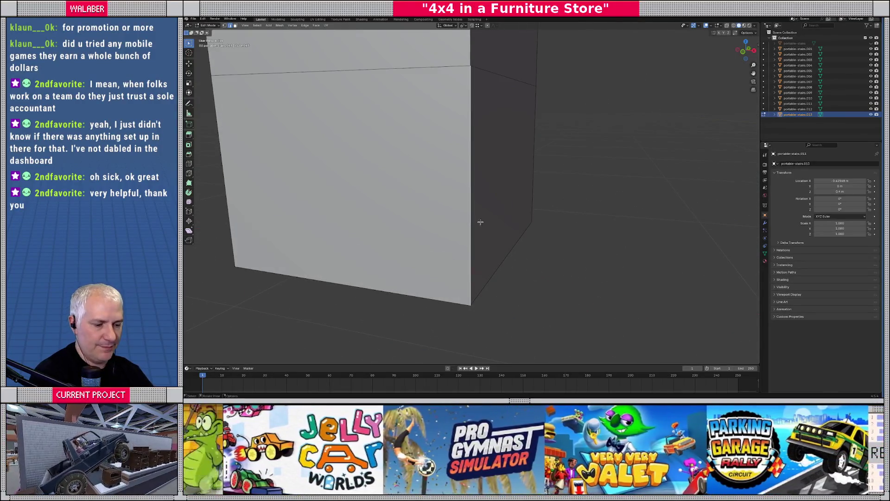
pyautogui.scroll(-10, 491, 199)
pyautogui.moveTo(557, 204)
pyautogui.mouseDown(button='middle')
pyautogui.moveTo(612, 194)
pyautogui.moveTo(500, 164)
pyautogui.mouseUp(button='middle')
pyautogui.keyDown('shift'); pyautogui.click(508, 159); pyautogui.keyUp('shift')
pyautogui.rightClick(508, 162)
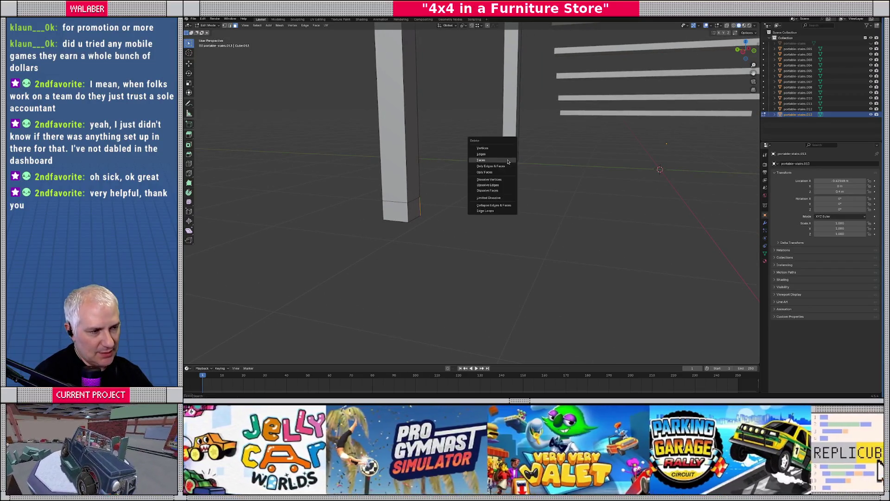
pyautogui.click(510, 169)
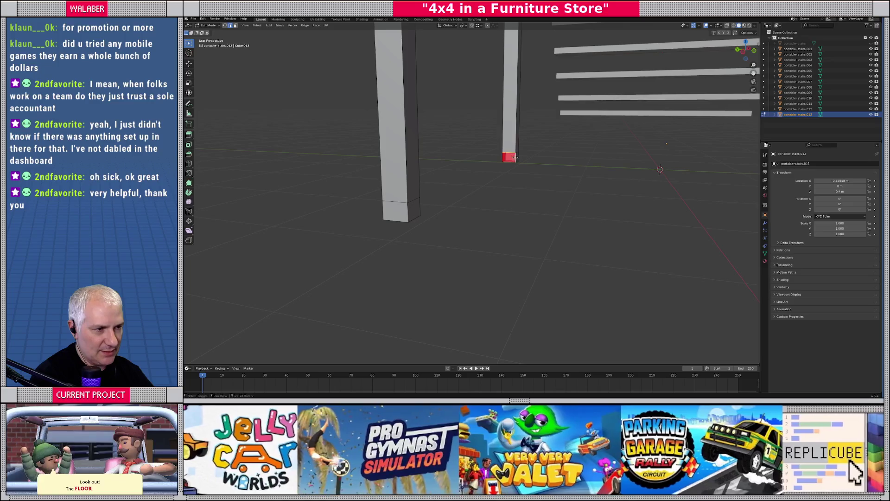
pyautogui.moveTo(502, 159); pyautogui.dragTo(462, 194, button='middle')
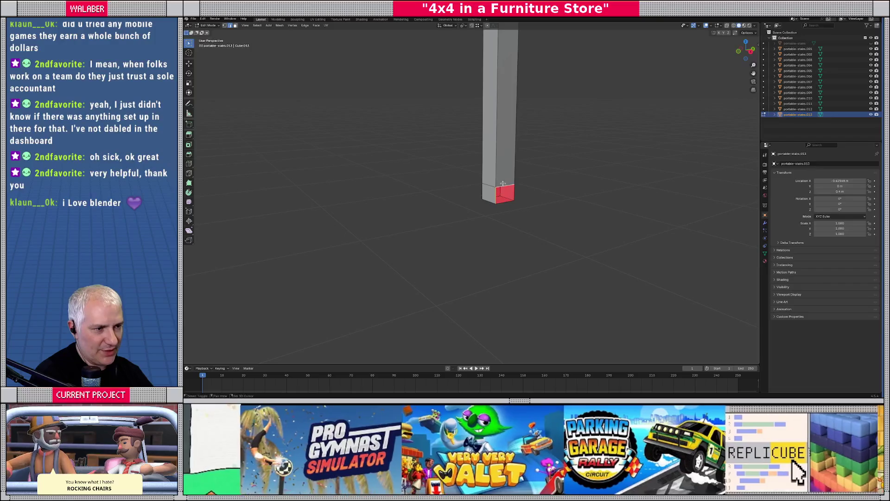
pyautogui.scroll(-3, 508, 205)
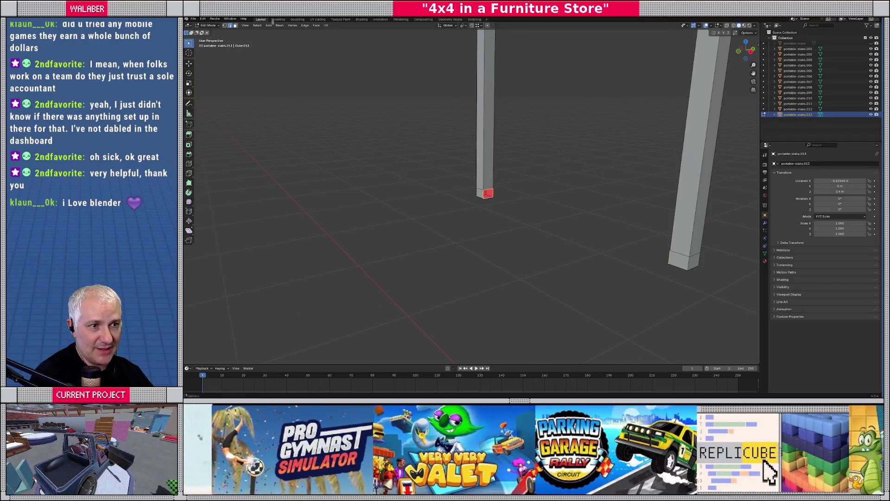
pyautogui.click(305, 26)
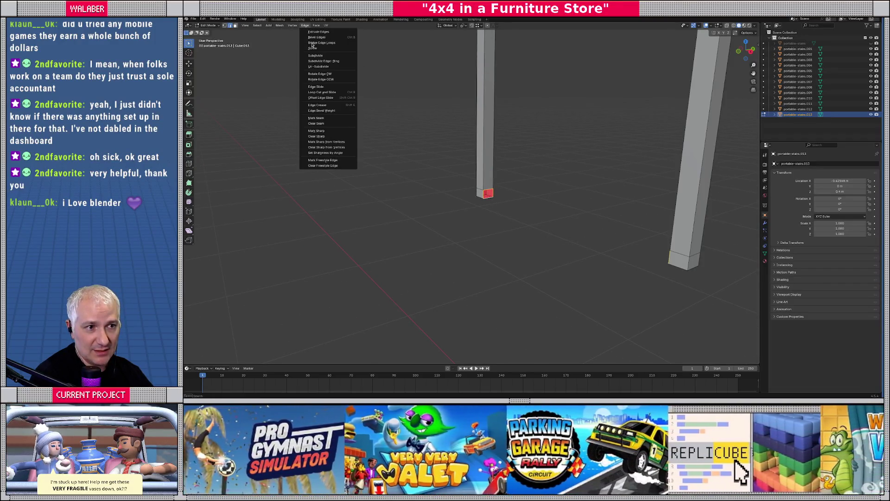
pyautogui.click(313, 42)
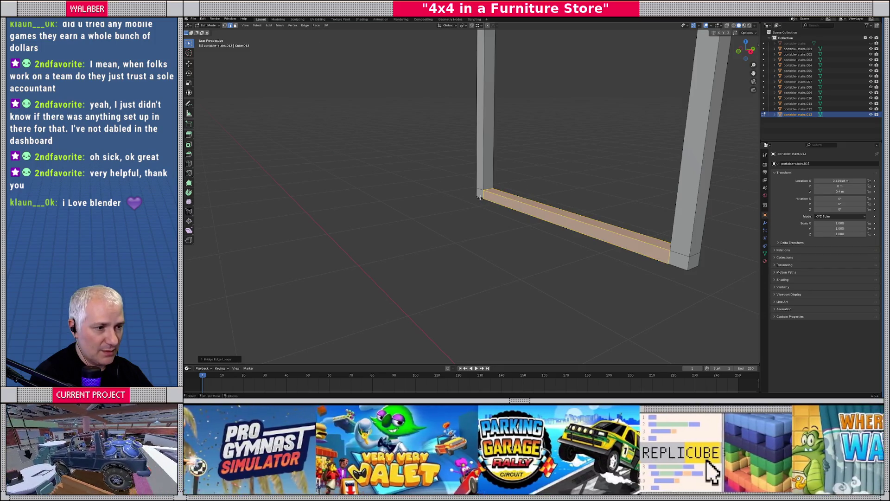
# - Select the facing lower corner faces of the two leg frames
pyautogui.hotkey('alt', 'a')
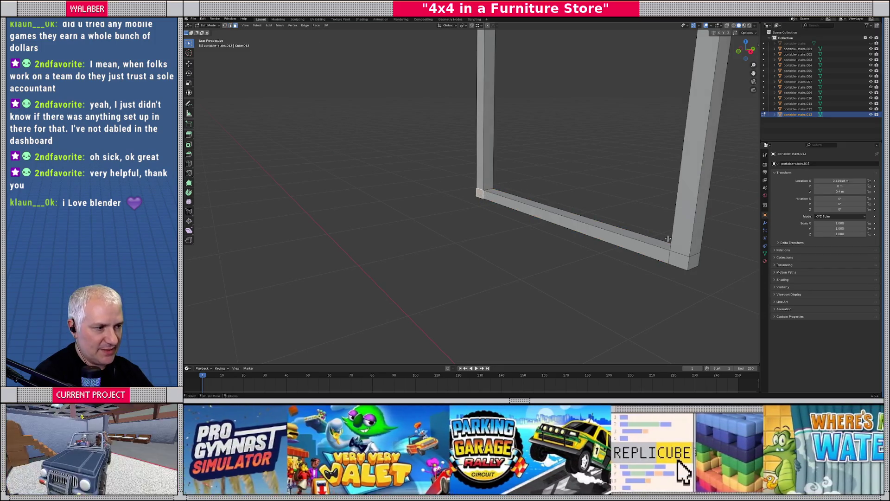
pyautogui.moveTo(668, 238)
pyautogui.mouseDown(button='middle')
pyautogui.moveTo(421, 213)
pyautogui.moveTo(361, 218)
pyautogui.moveTo(454, 209)
pyautogui.mouseUp(button='middle')
pyautogui.click(362, 219)
pyautogui.keyDown('shift'); pyautogui.click(485, 204); pyautogui.keyUp('shift')
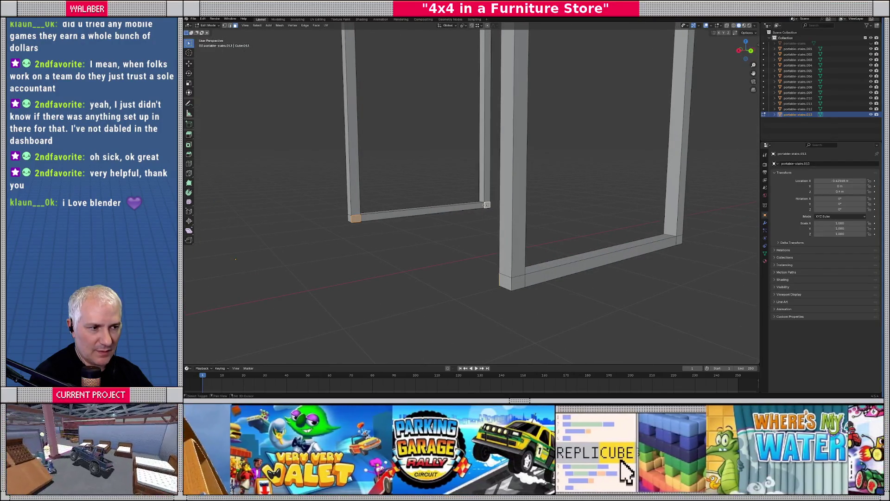
# - Delete the two selected corner faces and bridge them into a connecting beam
pyautogui.rightClick(485, 204)
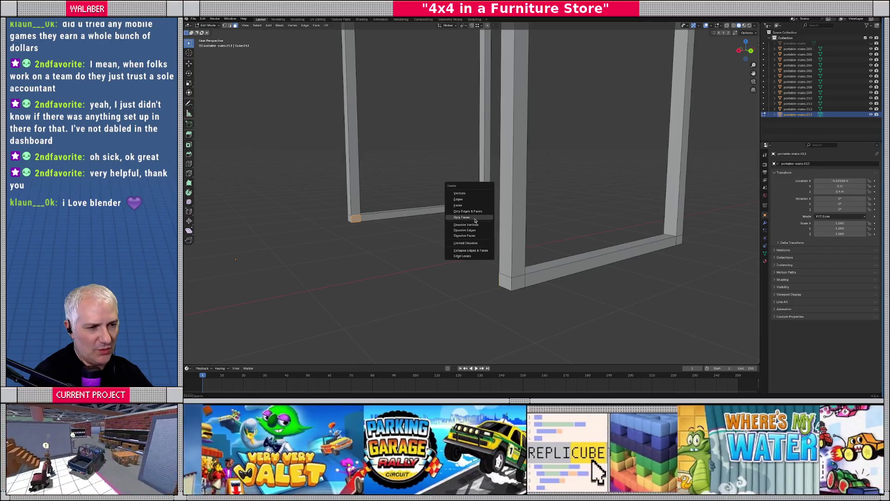
pyautogui.click(470, 222)
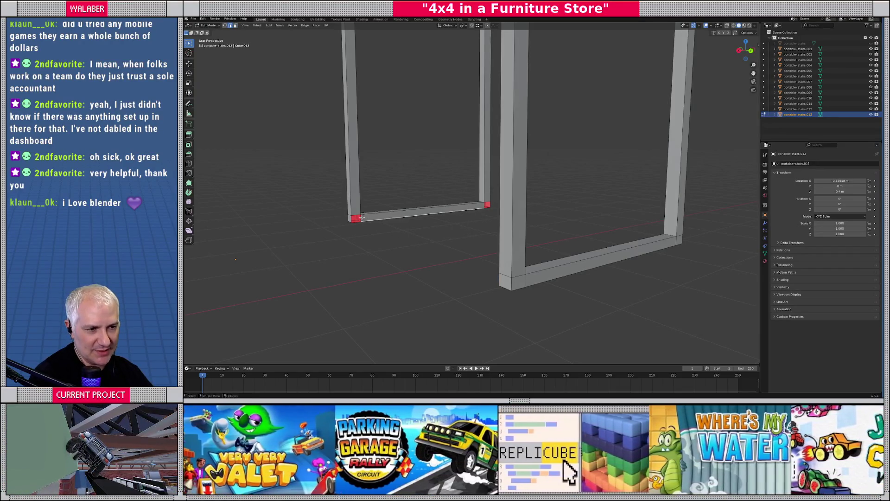
pyautogui.moveTo(395, 239)
pyautogui.mouseDown(button='middle')
pyautogui.moveTo(353, 221)
pyautogui.moveTo(481, 254)
pyautogui.moveTo(563, 223)
pyautogui.mouseUp(button='middle')
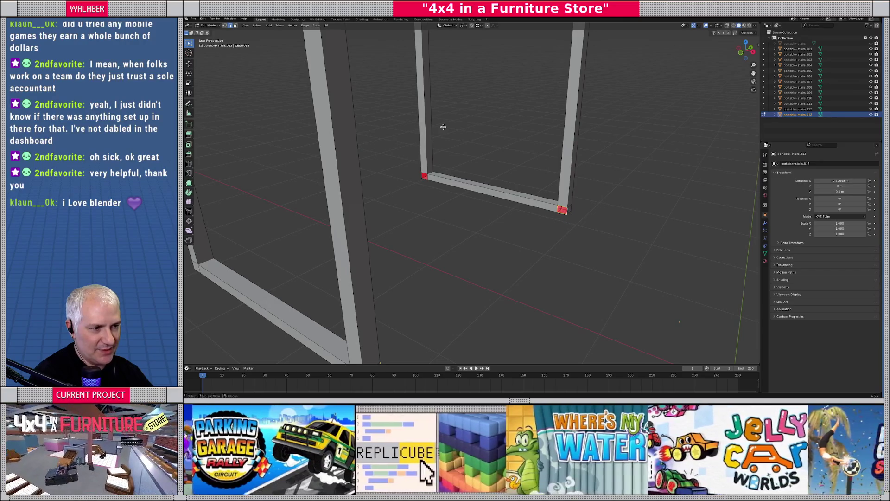
pyautogui.click(303, 26)
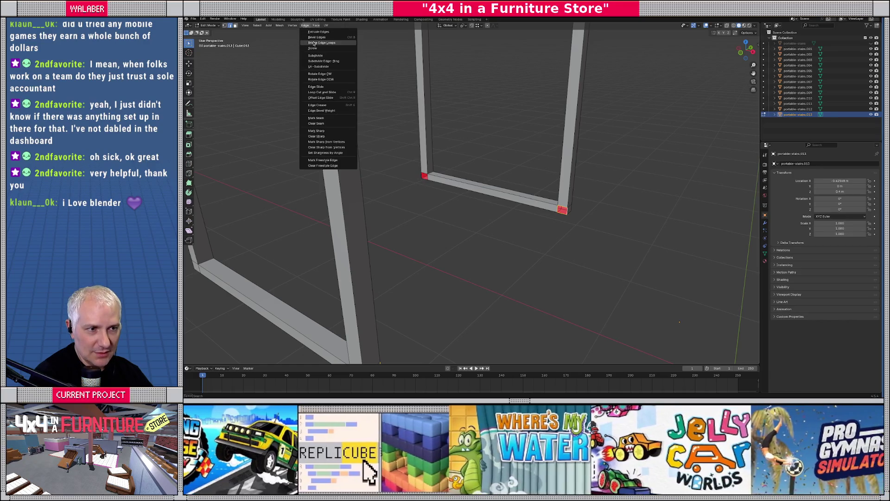
pyautogui.click(320, 42)
pyautogui.click(422, 177)
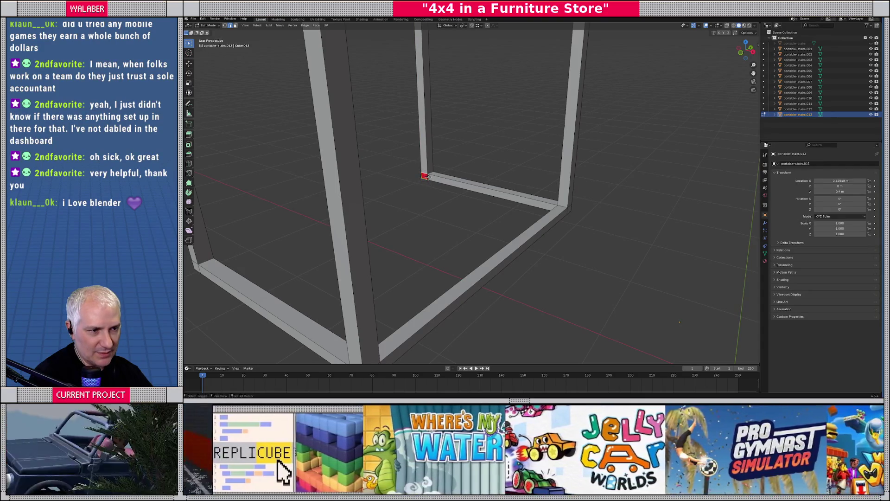
# - Bridge the remaining open corners to close the rectangular base frame
pyautogui.moveTo(426, 176)
pyautogui.mouseDown(button='middle')
pyautogui.moveTo(397, 193)
pyautogui.moveTo(448, 169)
pyautogui.mouseUp(button='middle')
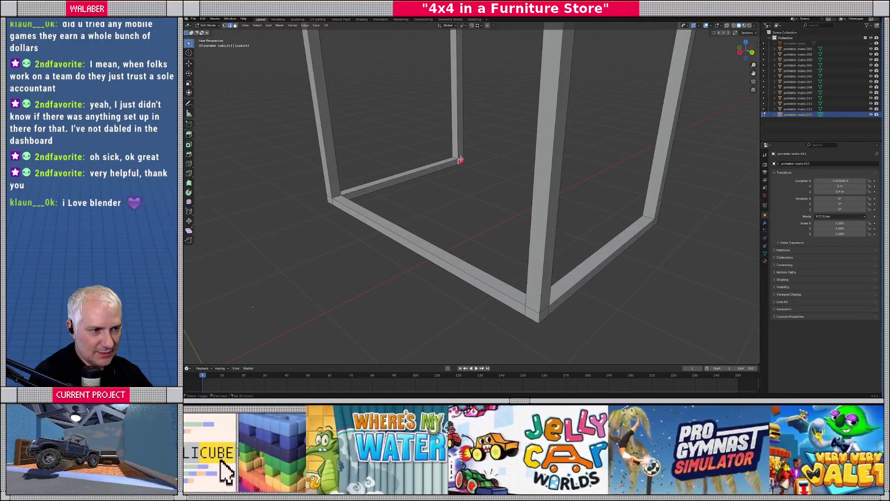
pyautogui.click(305, 25)
pyautogui.click(314, 43)
pyautogui.moveTo(380, 139)
pyautogui.mouseDown(button='middle')
pyautogui.moveTo(529, 190)
pyautogui.moveTo(469, 191)
pyautogui.moveTo(456, 219)
pyautogui.moveTo(403, 222)
pyautogui.mouseUp(button='middle')
pyautogui.press('Tab')
pyautogui.scroll(3, 456, 219)
pyautogui.press('Tab')
pyautogui.click(393, 228)
pyautogui.press('3')
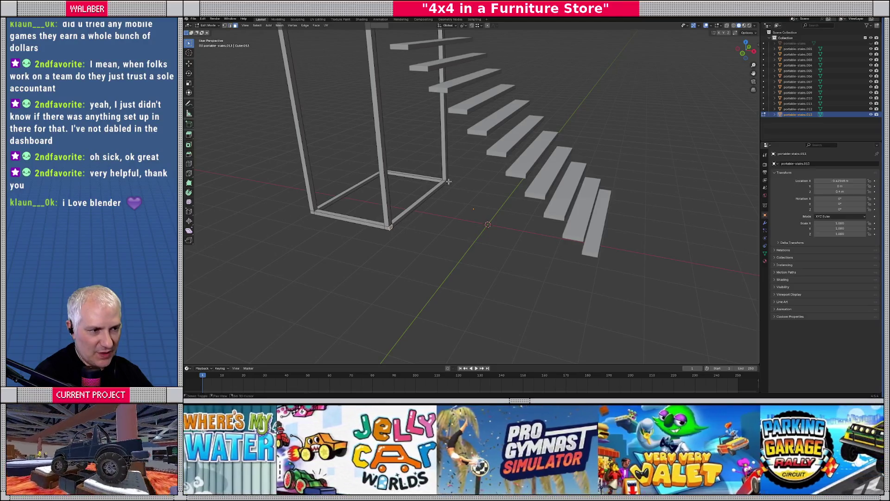
# - Move the bottom bar's end along X so it ends under the last step
pyautogui.press('KP_1')
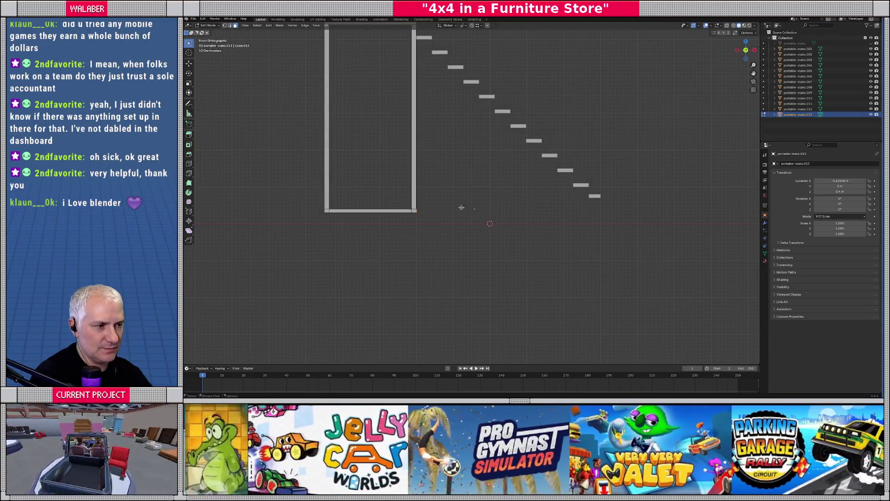
pyautogui.scroll(2, 464, 207)
pyautogui.keyDown('shift'); pyautogui.moveTo(498, 207); pyautogui.dragTo(416, 227, button='middle'); pyautogui.keyUp('shift')
pyautogui.press('g')
pyautogui.press('x')
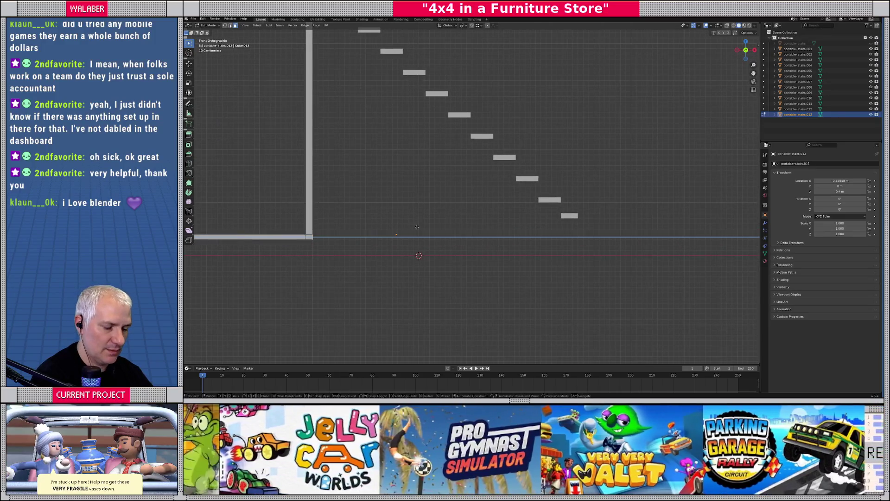
pyautogui.click(578, 218)
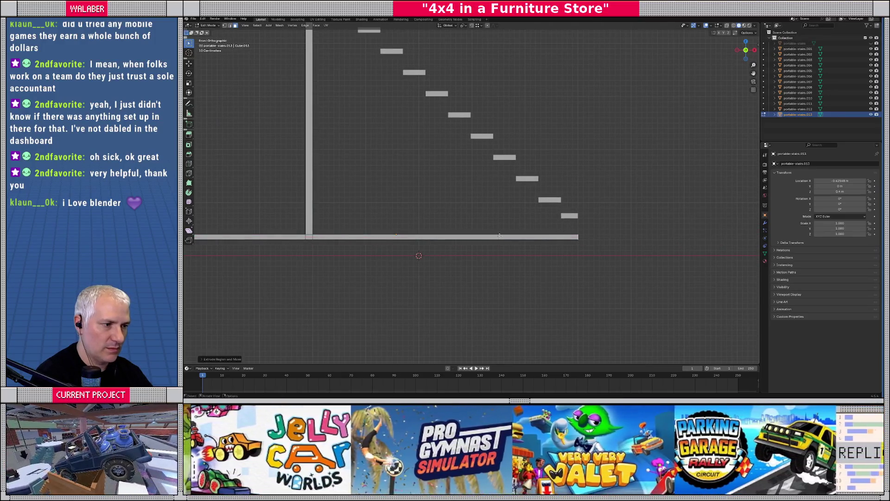
pyautogui.keyDown('ctrl'); pyautogui.scroll(-1, 515, 227); pyautogui.keyUp('ctrl')
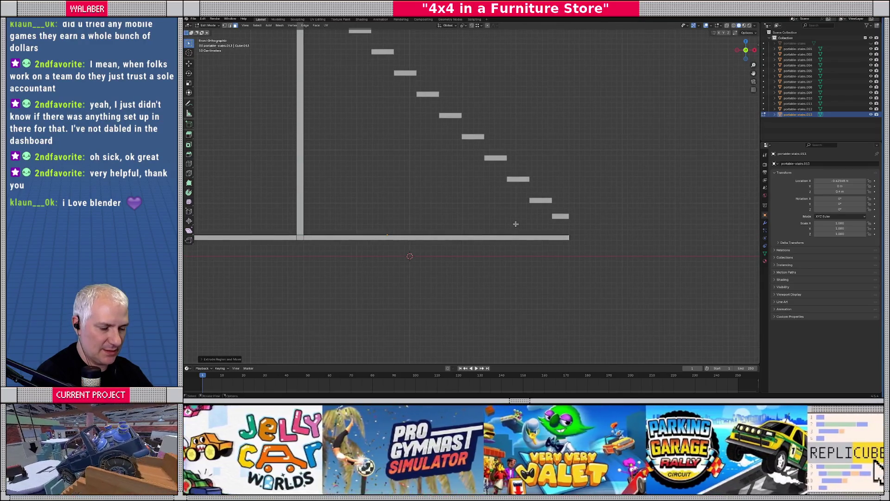
pyautogui.press('g')
pyautogui.press('x')
pyautogui.press('Return')
pyautogui.press('e')
pyautogui.press('Escape')
pyautogui.moveTo(515, 224); pyautogui.dragTo(518, 291, button='middle')
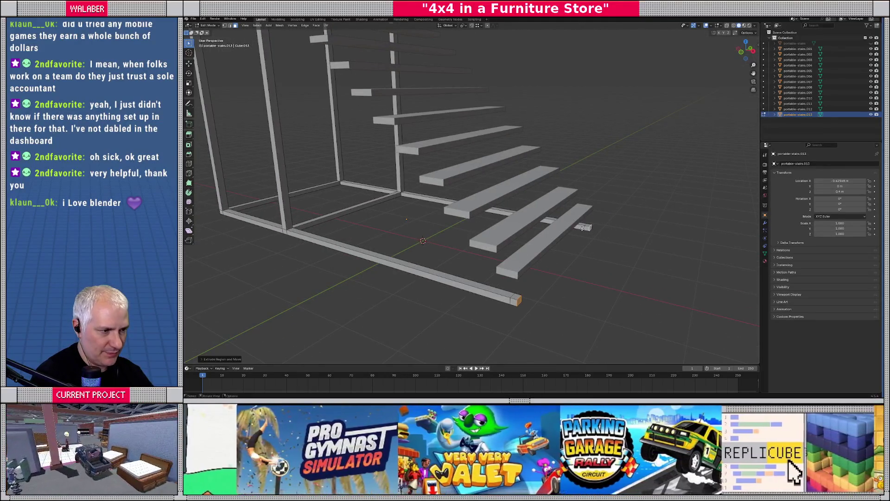
pyautogui.moveTo(587, 227); pyautogui.dragTo(335, 231, button='middle')
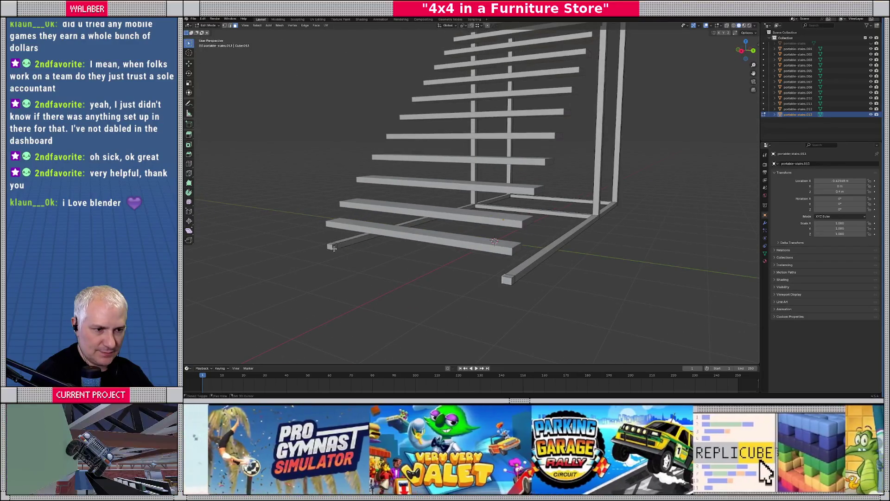
# - Delete the rail end faces and bridge them into a front crossbar
pyautogui.press('x')
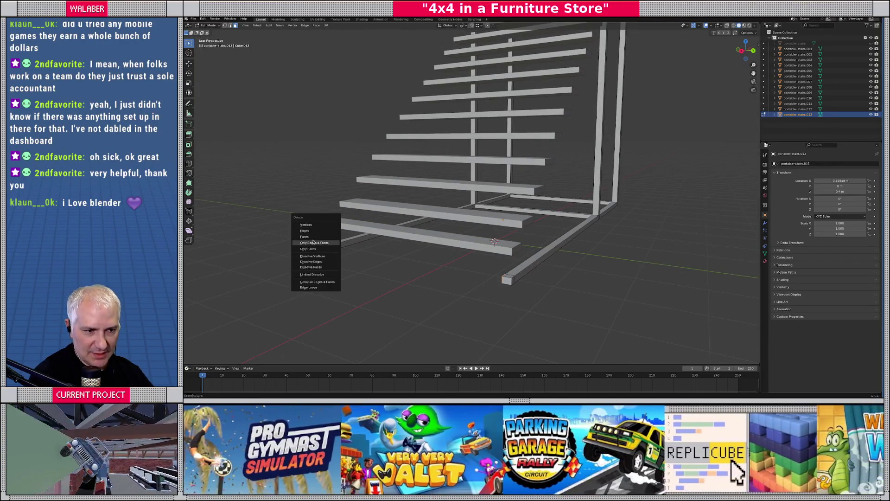
pyautogui.click(309, 237)
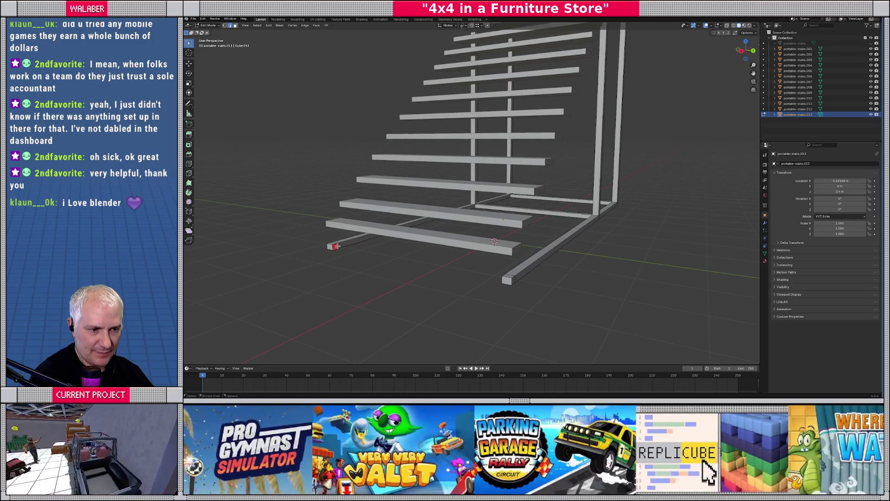
pyautogui.moveTo(381, 269); pyautogui.dragTo(594, 253, button='middle')
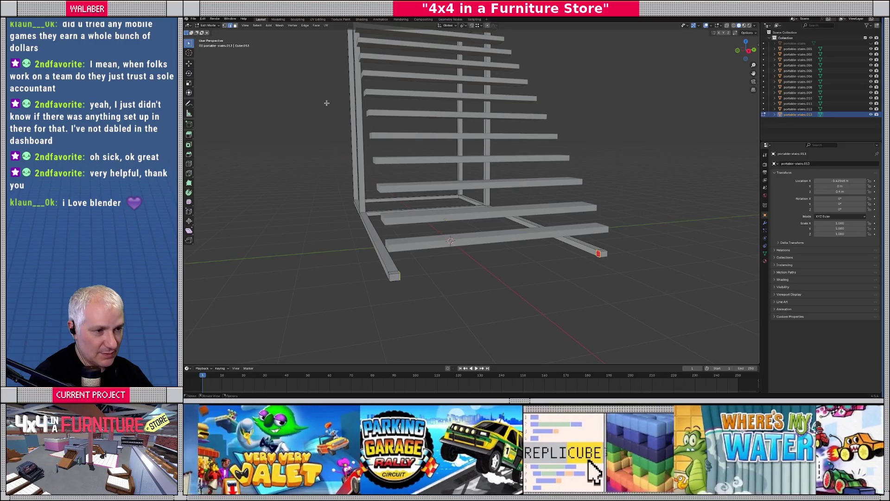
pyautogui.click(305, 26)
pyautogui.click(321, 43)
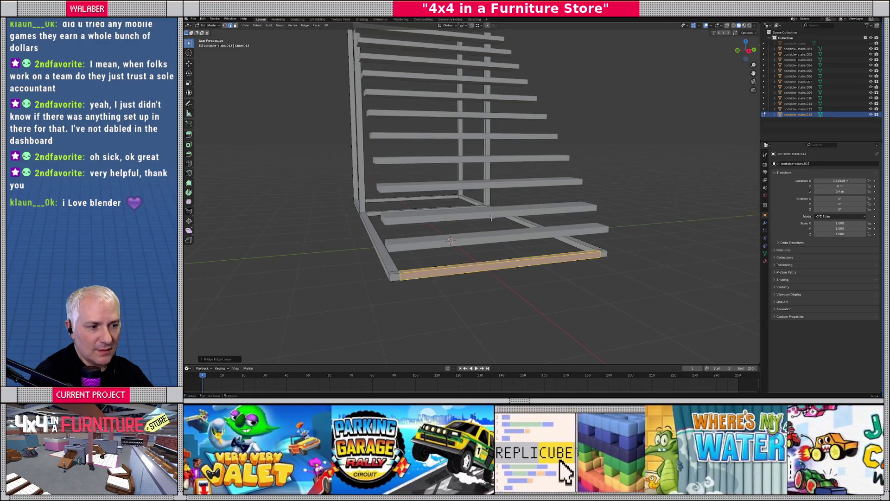
pyautogui.moveTo(319, 243); pyautogui.dragTo(350, 263, button='middle')
# - Select the face at the base's right end and start raising it along Z
pyautogui.press('3')
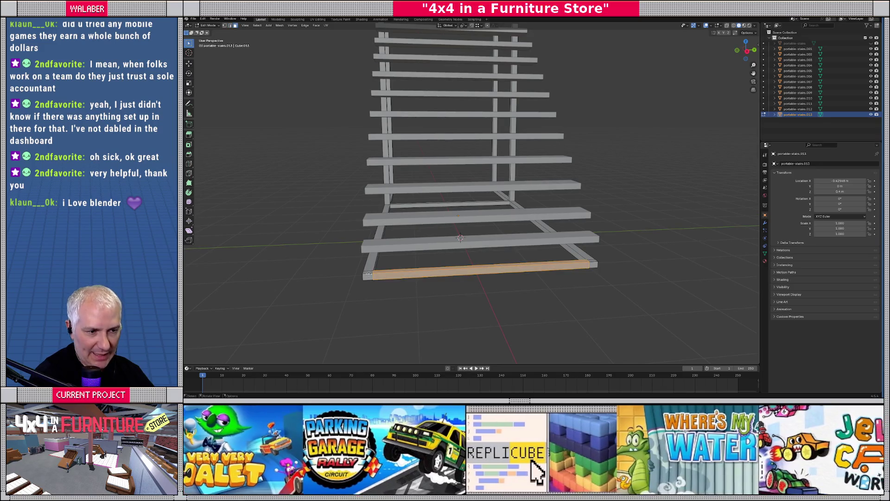
pyautogui.hotkey('alt', 'a')
pyautogui.click(594, 262)
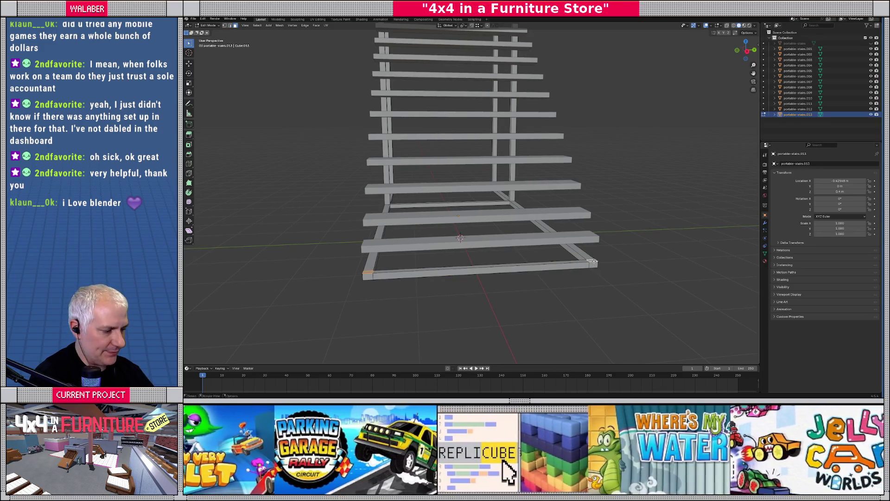
pyautogui.press('KP_1')
pyautogui.press('g')
pyautogui.press('z')
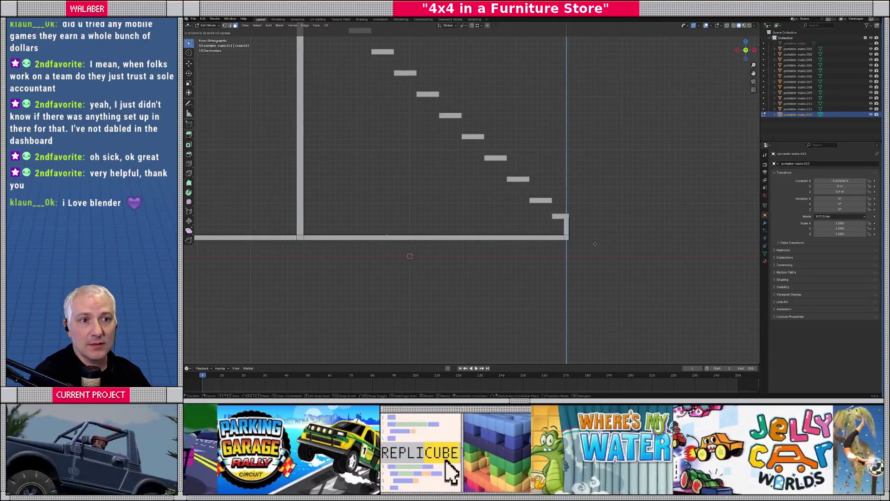
# - Raise the end face 0.3 m to form a new upright
pyautogui.write('0.3')
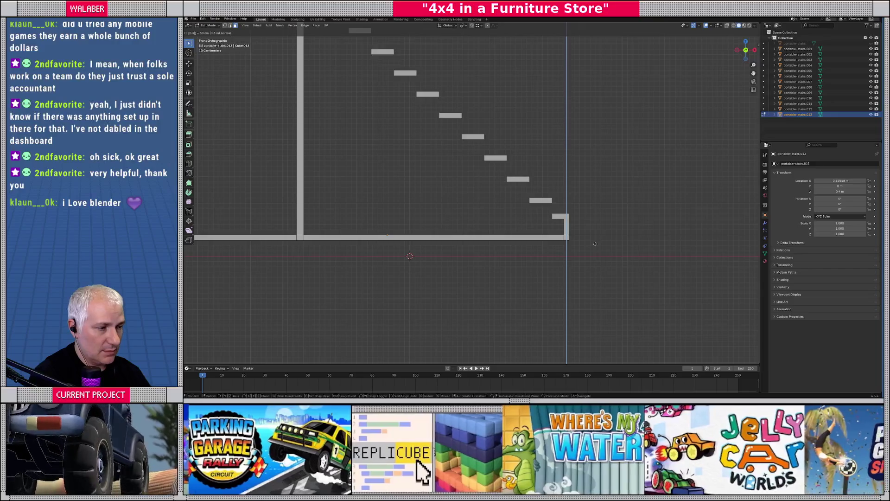
pyautogui.press('Return')
pyautogui.moveTo(484, 217)
pyautogui.mouseDown(button='middle')
pyautogui.moveTo(412, 238)
pyautogui.moveTo(450, 226)
pyautogui.moveTo(472, 232)
pyautogui.moveTo(475, 242)
pyautogui.moveTo(495, 240)
pyautogui.moveTo(469, 229)
pyautogui.mouseUp(button='middle')
pyautogui.press('Tab')
pyautogui.press('Tab')
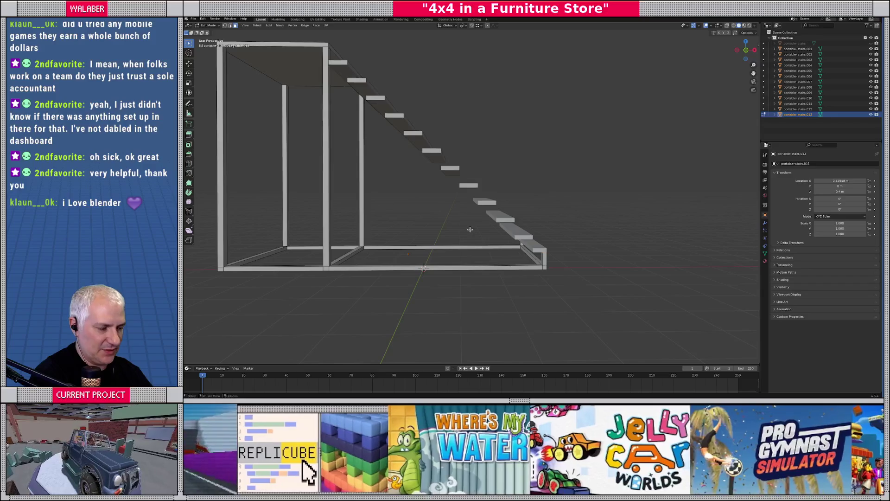
pyautogui.press('KP_3')
pyautogui.press('KP_1')
pyautogui.scroll(5, 511, 221)
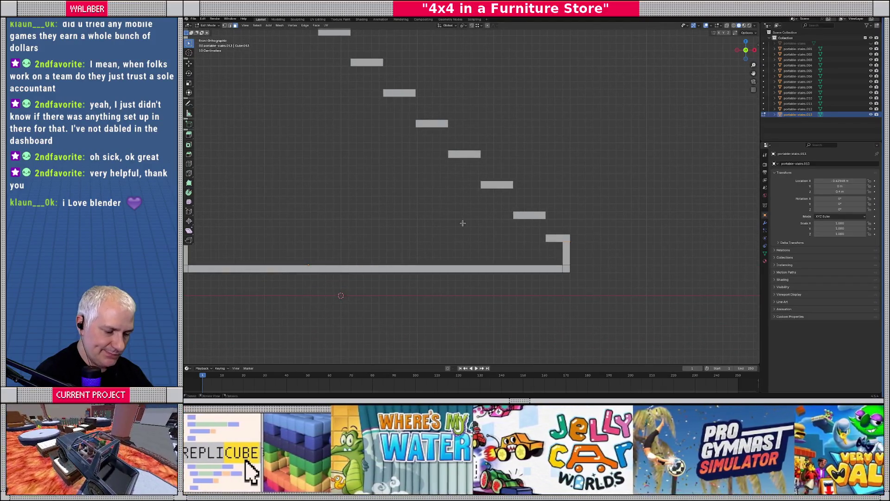
# - Extend the upright further vertically and extrude its top in front view
pyautogui.press('g')
pyautogui.press('z')
pyautogui.click(462, 223)
pyautogui.moveTo(477, 237); pyautogui.dragTo(521, 244, button='middle')
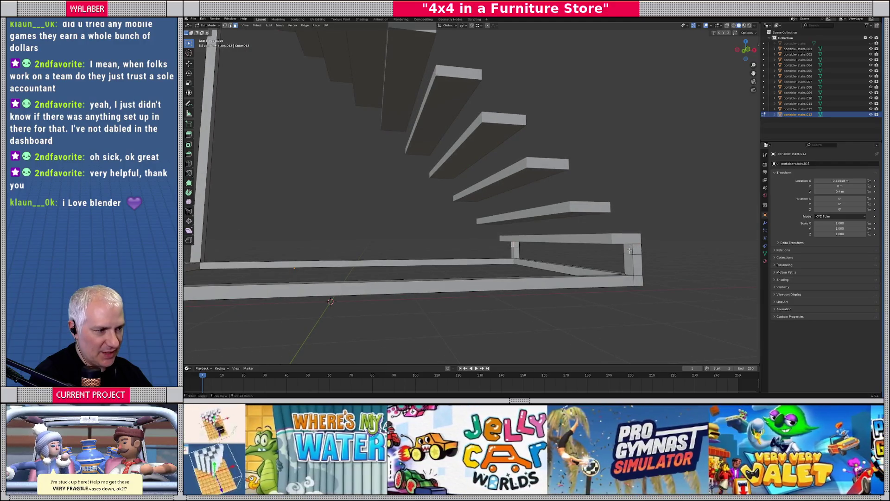
pyautogui.press('KP_3')
pyautogui.press('KP_1')
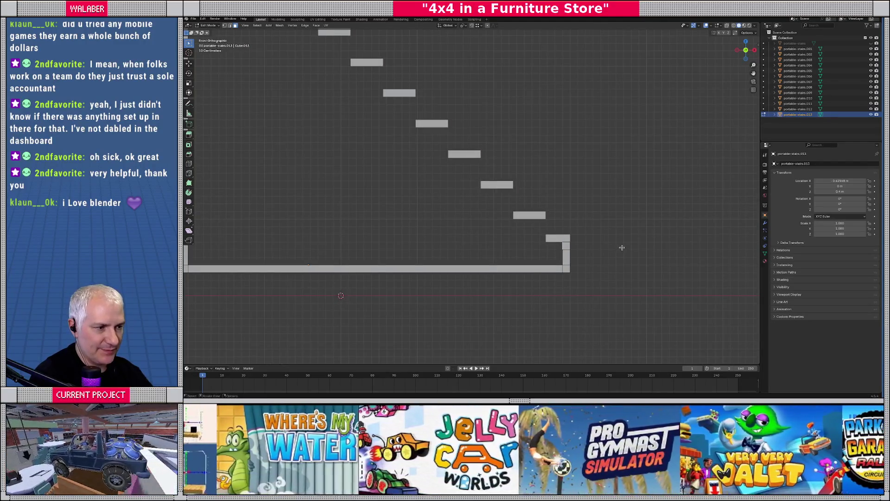
pyautogui.press('e')
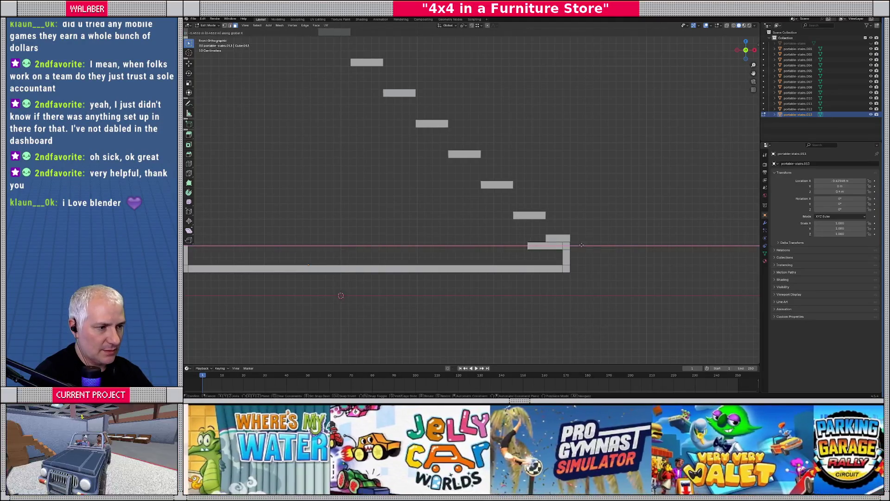
pyautogui.click(545, 239)
pyautogui.press('e')
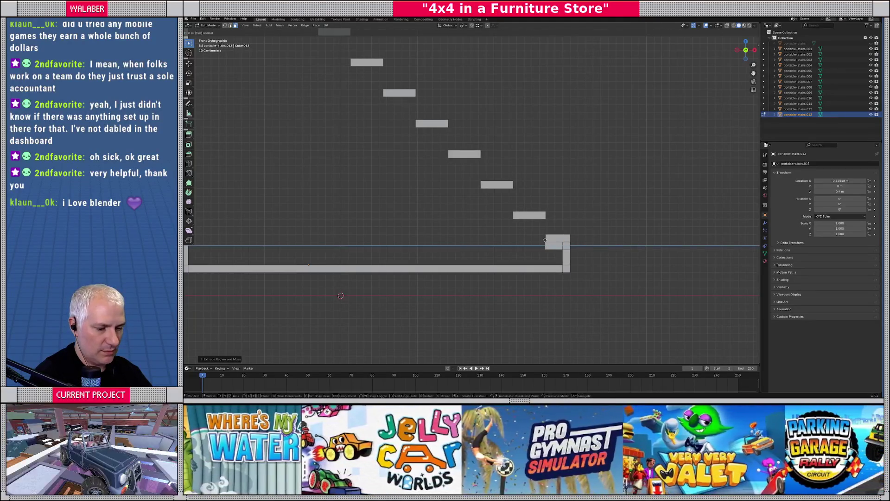
pyautogui.rightClick(544, 239)
pyautogui.moveTo(545, 239)
pyautogui.mouseDown(button='middle')
pyautogui.moveTo(586, 269)
pyautogui.moveTo(513, 230)
pyautogui.mouseUp(button='middle')
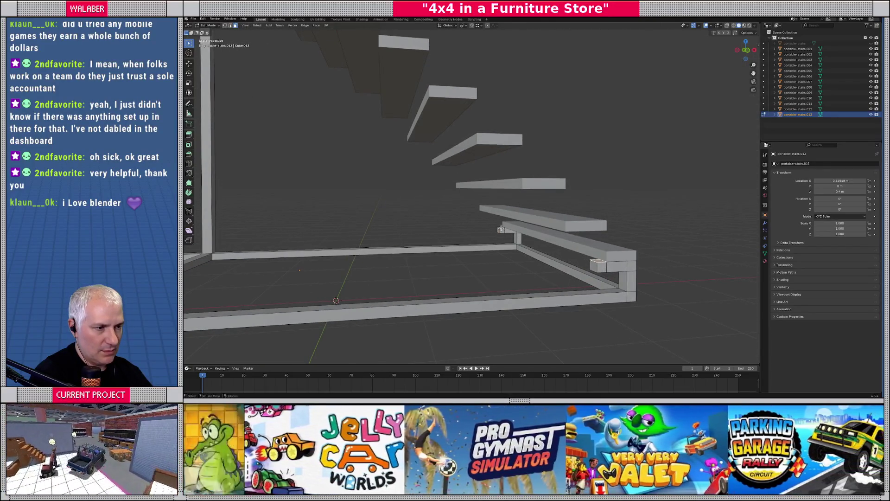
pyautogui.press('KP_1')
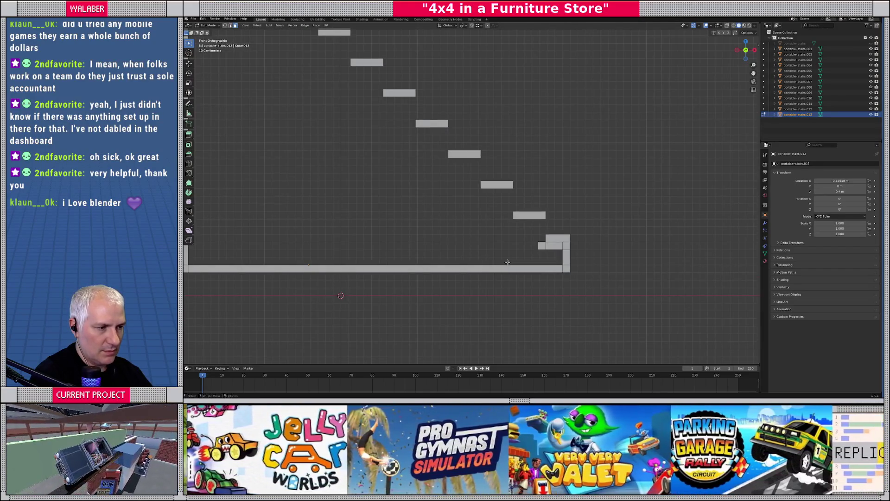
# - Extrude the face 0.1 m down, then run it horizontally along X under the step
pyautogui.press('e')
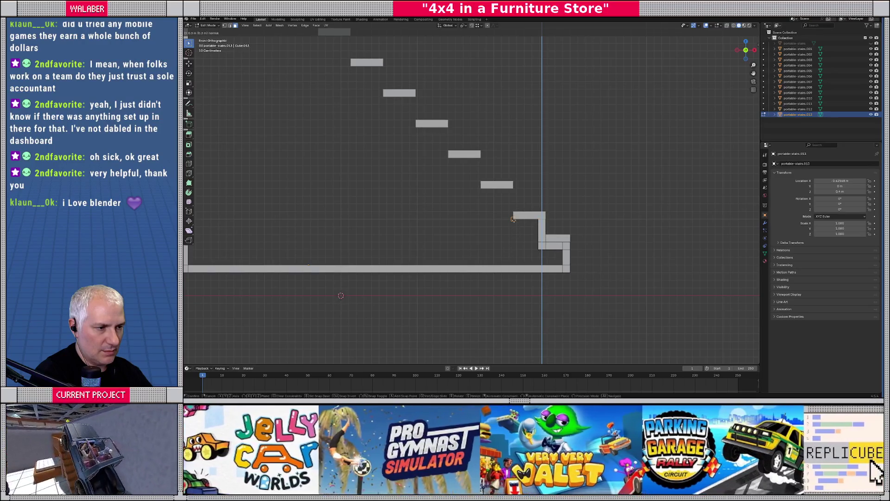
pyautogui.write('z-0.1')
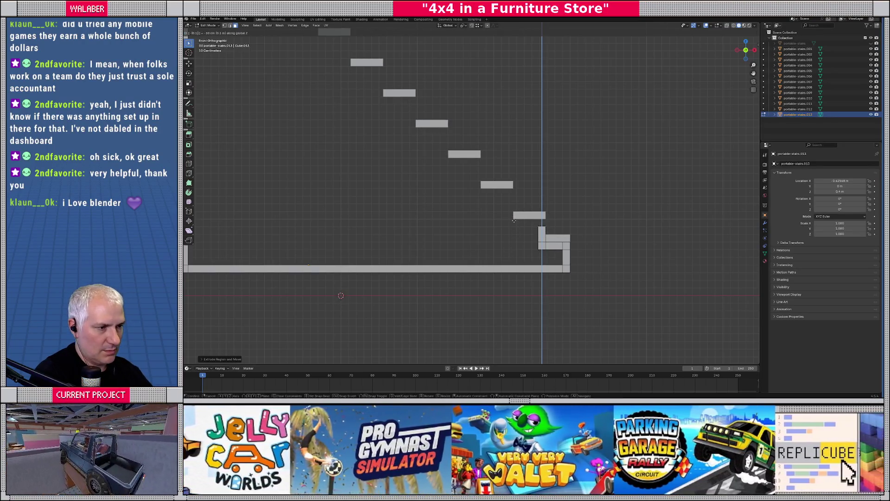
pyautogui.press('Return')
pyautogui.moveTo(514, 220); pyautogui.dragTo(616, 234, button='middle')
pyautogui.click(591, 236)
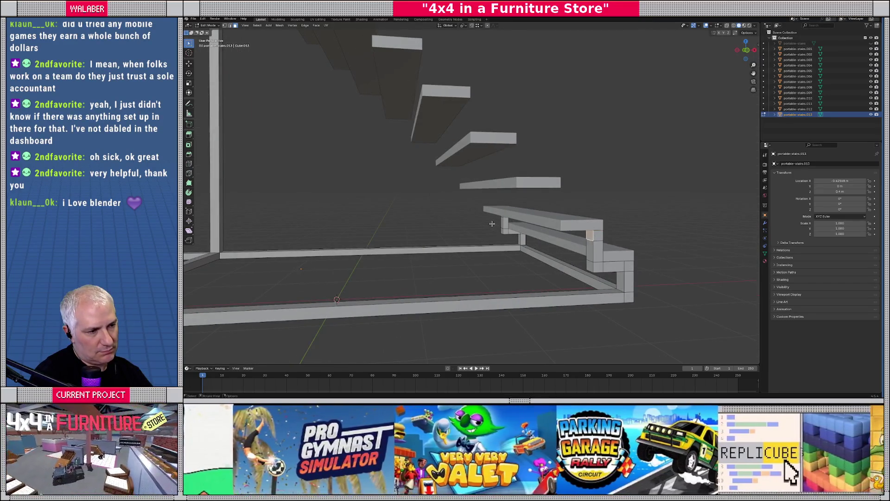
pyautogui.moveTo(502, 221); pyautogui.dragTo(492, 223, button='middle')
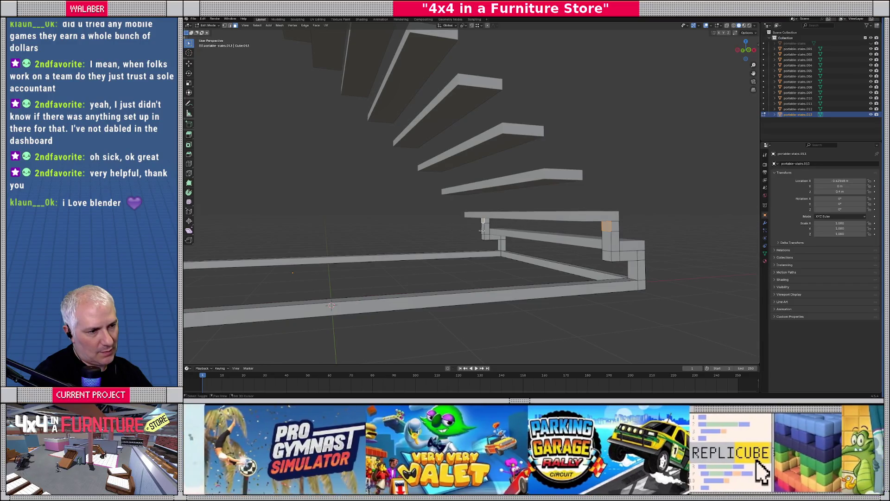
pyautogui.press('KP_1')
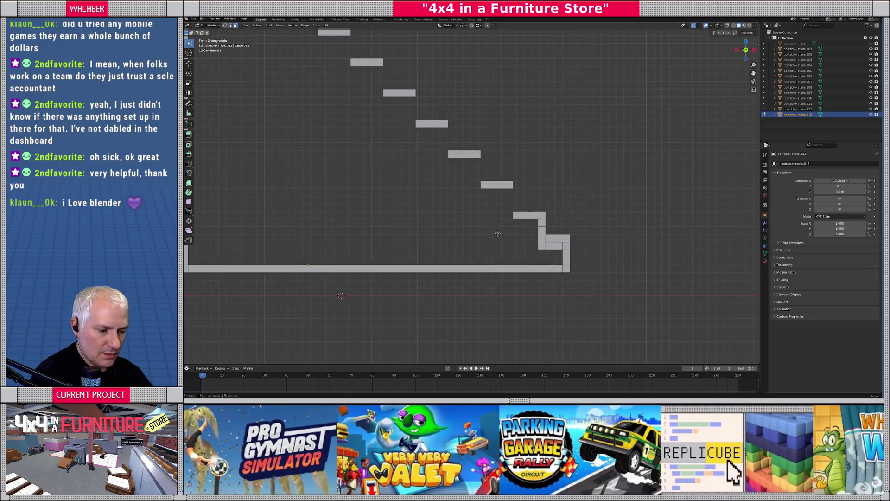
pyautogui.press('g')
pyautogui.press('x')
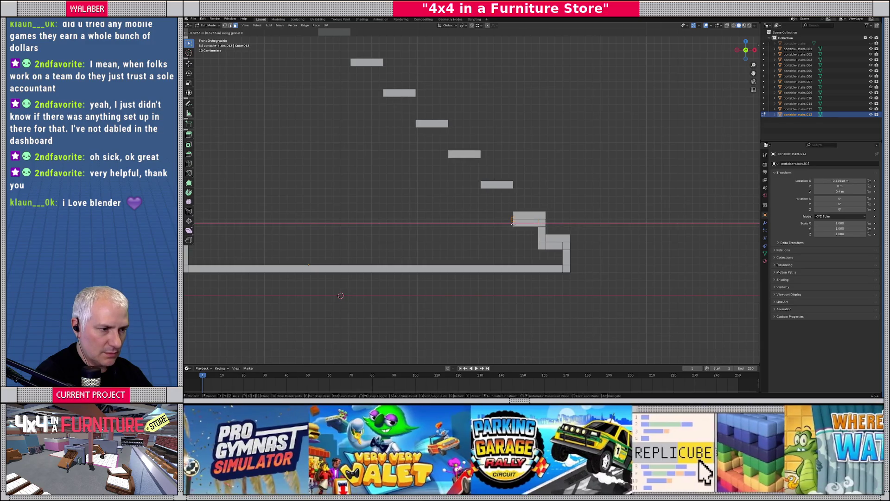
pyautogui.click(513, 220)
# - Extrude a new upright toward the next tread and lower it by 0.05 m
pyautogui.moveTo(510, 217); pyautogui.dragTo(464, 197, button='middle')
pyautogui.keyDown('shift'); pyautogui.click(474, 204); pyautogui.keyUp('shift')
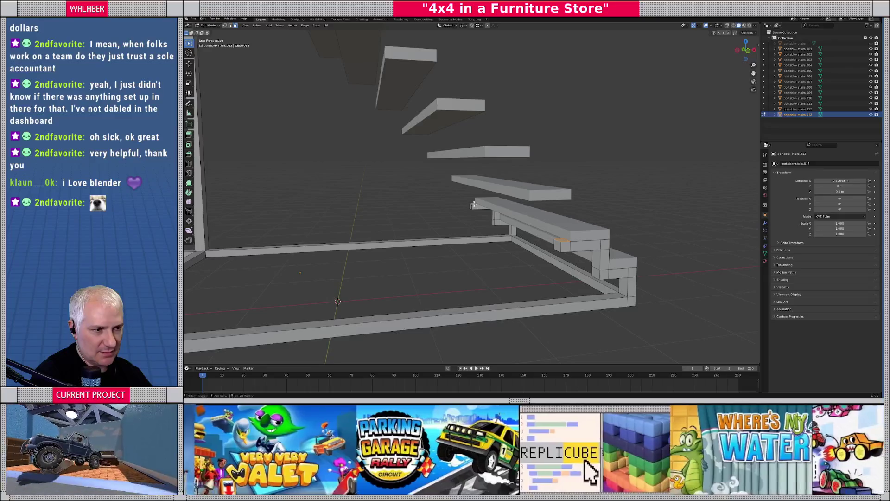
pyautogui.press('KP_1')
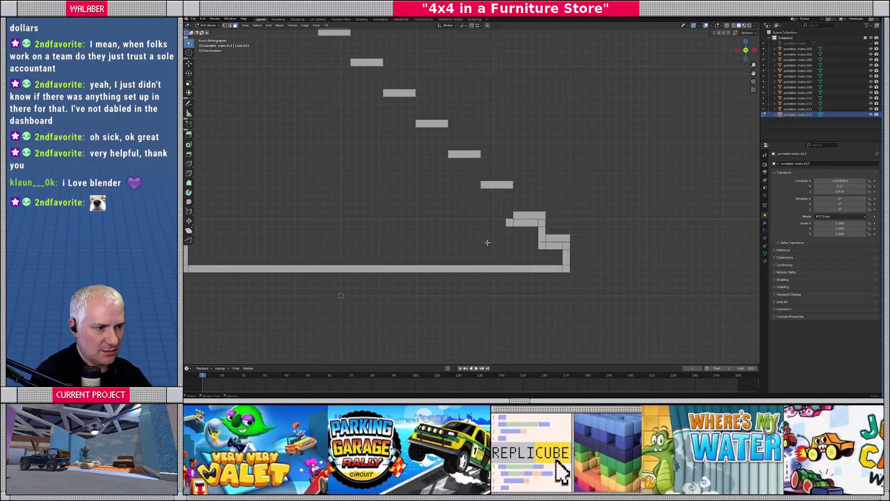
pyautogui.press('e')
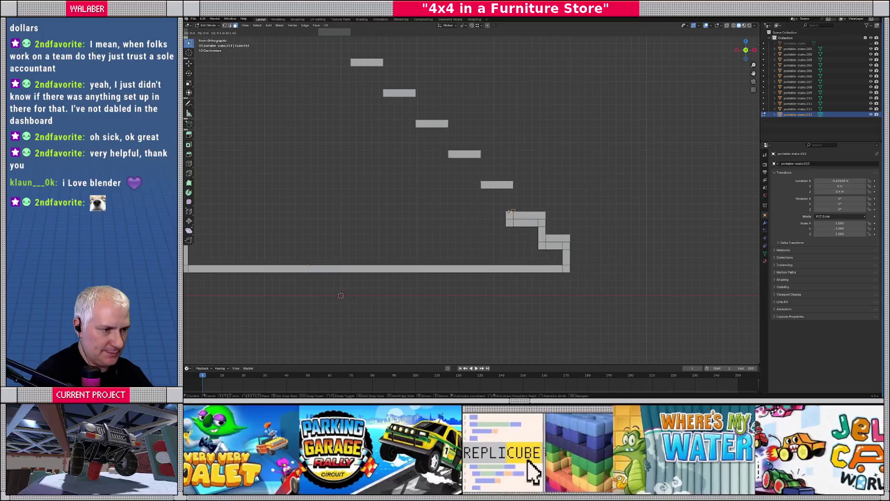
pyautogui.keyDown('ctrl'); pyautogui.click(512, 190); pyautogui.keyUp('ctrl')
pyautogui.write('gz')
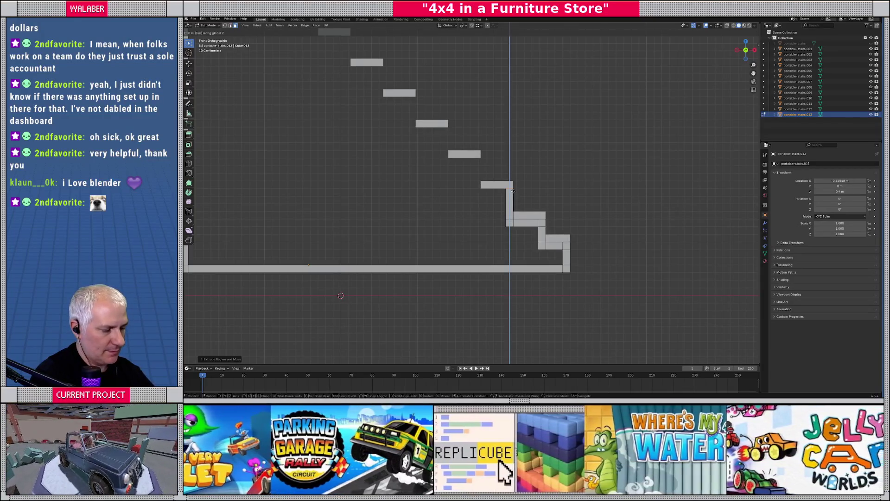
pyautogui.write('-0.05')
pyautogui.press('Return')
pyautogui.scroll(1, 506, 219)
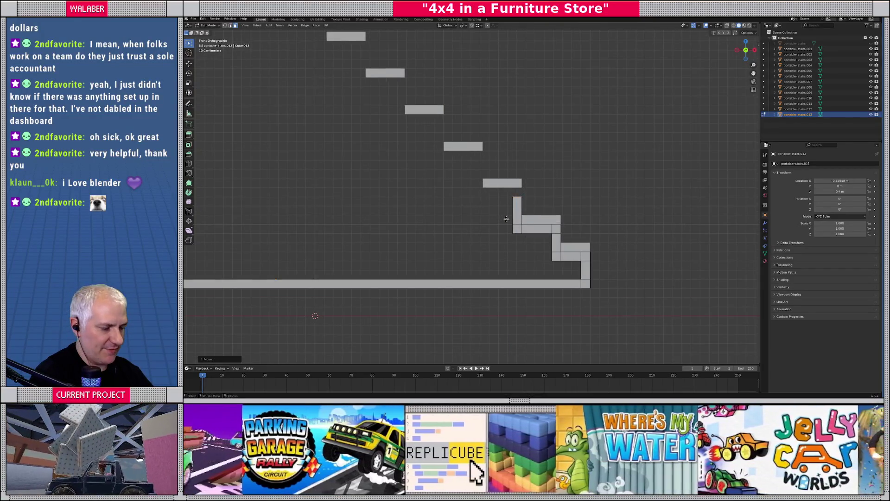
# - Select the faces of the stepped L-shaped leg piece, trimming and adding small faces as needed
pyautogui.press('ctrl+KP_Add')
pyautogui.press('ctrl+KP_Add')
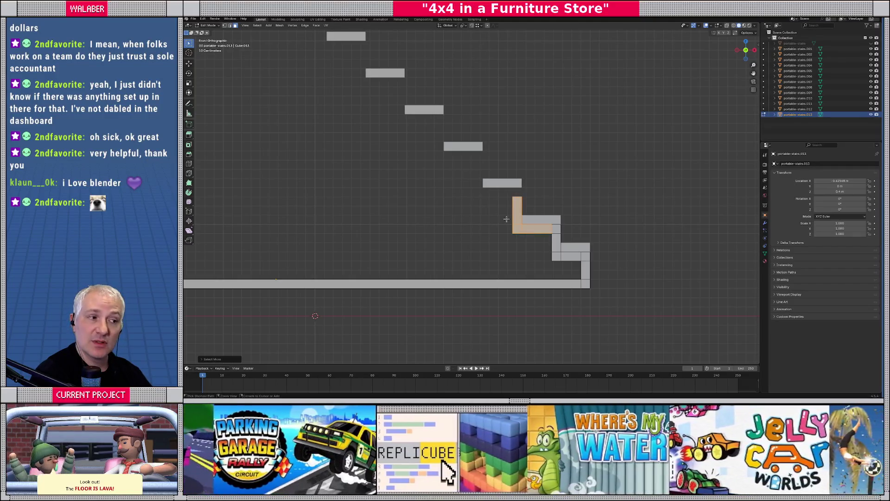
pyautogui.press('ctrl+KP_Add')
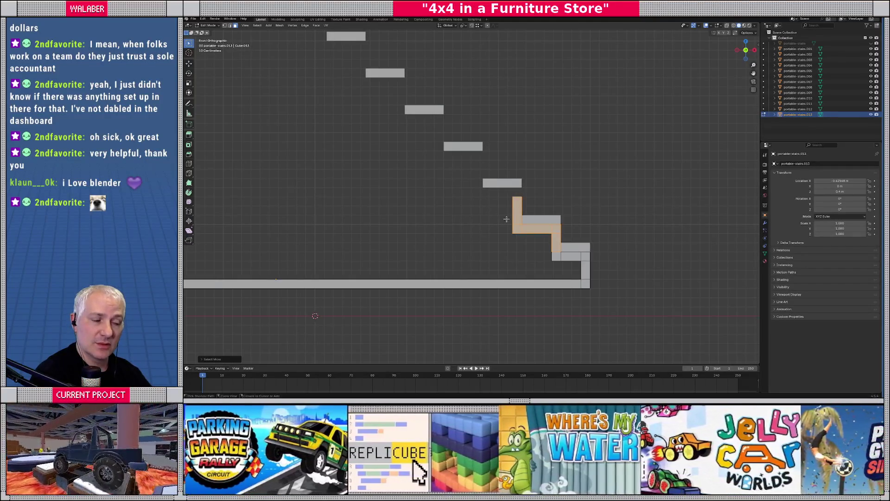
pyautogui.moveTo(539, 273)
pyautogui.mouseDown(button='middle')
pyautogui.moveTo(640, 260)
pyautogui.moveTo(296, 238)
pyautogui.mouseUp(button='middle')
pyautogui.keyDown('shift'); pyautogui.click(344, 238); pyautogui.keyUp('shift')
pyautogui.keyDown('shift'); pyautogui.click(504, 253); pyautogui.keyUp('shift')
pyautogui.moveTo(532, 267)
pyautogui.mouseDown(button='middle')
pyautogui.moveTo(408, 252)
pyautogui.moveTo(586, 250)
pyautogui.moveTo(413, 252)
pyautogui.moveTo(498, 234)
pyautogui.mouseUp(button='middle')
pyautogui.keyDown('shift'); pyautogui.click(477, 278); pyautogui.keyUp('shift')
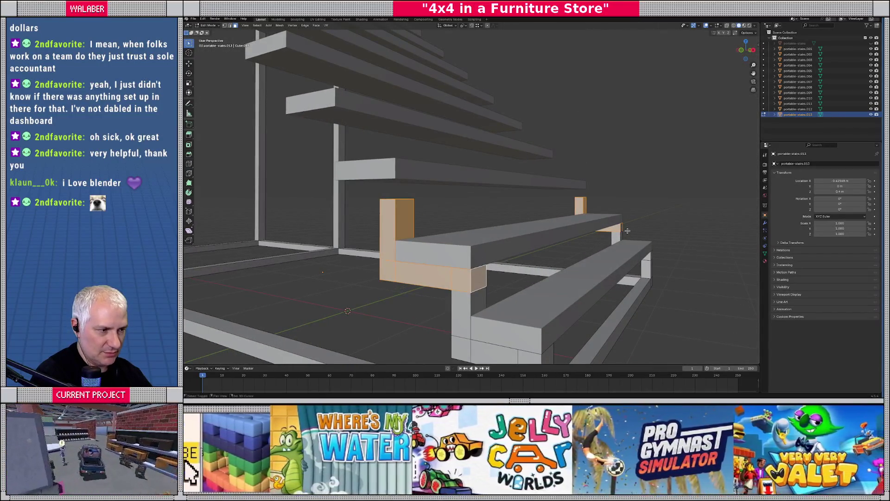
pyautogui.keyDown('shift'); pyautogui.click(621, 226); pyautogui.keyUp('shift')
pyautogui.press('KP_1')
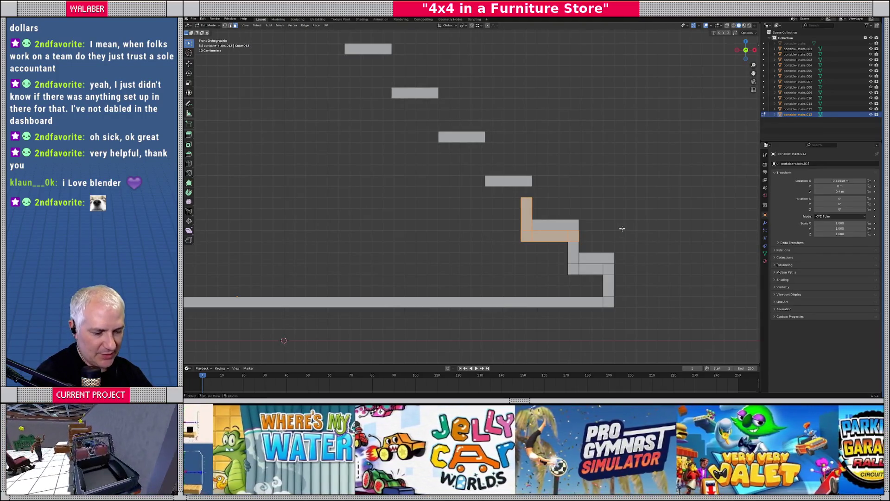
pyautogui.moveTo(622, 228); pyautogui.dragTo(600, 237, button='middle')
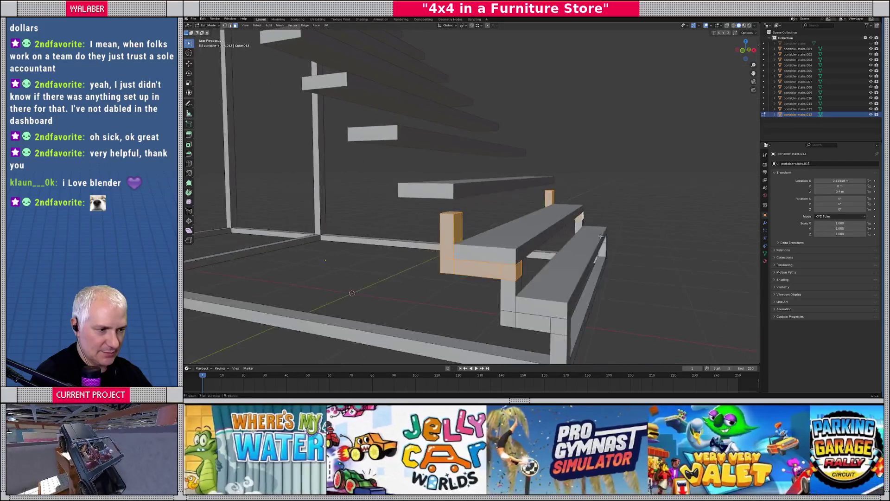
# - Copy the leg piece under the next tread and repeat it for four more steps upward
pyautogui.press('g')
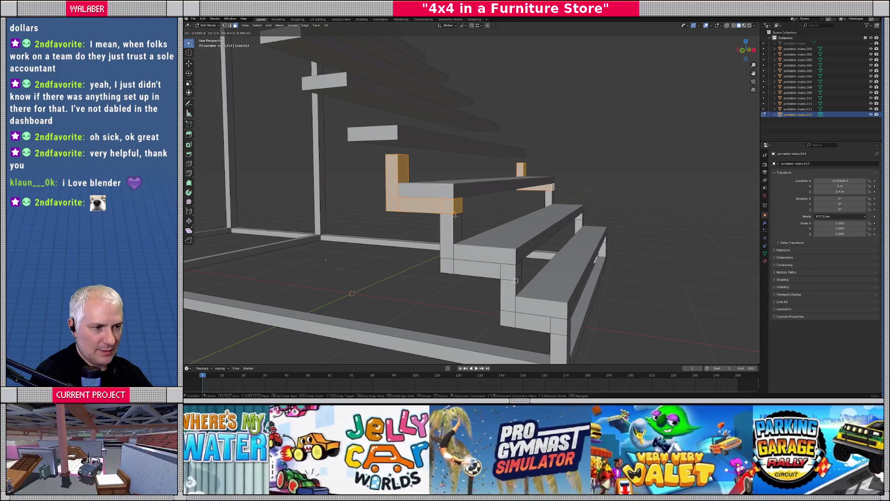
pyautogui.click(456, 216)
pyautogui.moveTo(455, 216); pyautogui.dragTo(471, 216, button='middle')
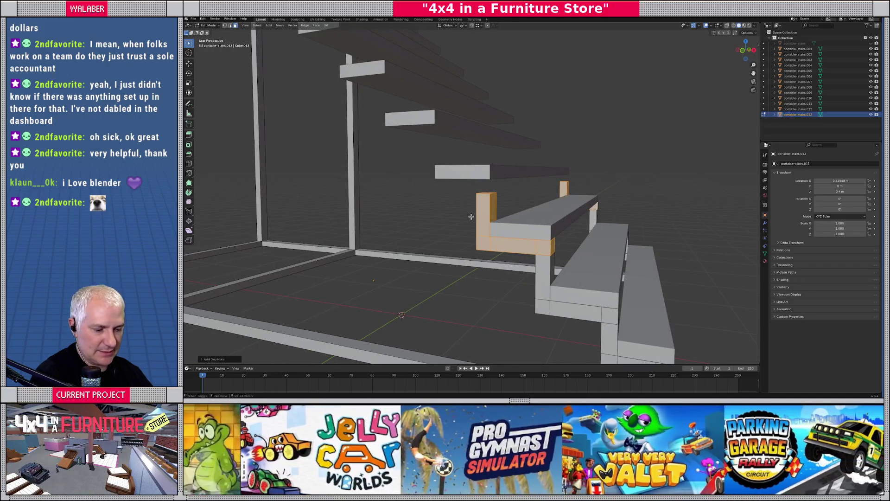
pyautogui.hotkey('shift', 'r')
pyautogui.hotkey('shift', 'r')
pyautogui.hotkey('shift', 'r')
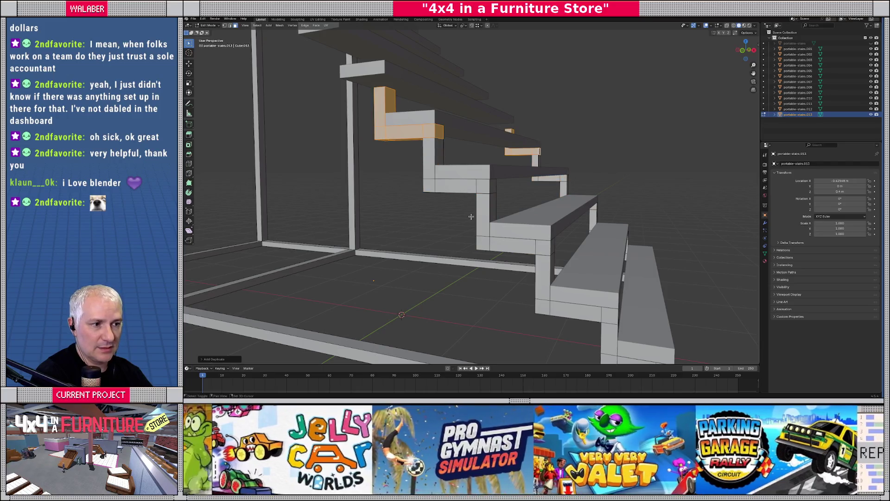
pyautogui.moveTo(368, 145)
pyautogui.mouseDown(button='middle')
pyautogui.moveTo(443, 201)
pyautogui.moveTo(431, 240)
pyautogui.moveTo(365, 242)
pyautogui.moveTo(375, 231)
pyautogui.moveTo(423, 237)
pyautogui.moveTo(423, 145)
pyautogui.moveTo(502, 167)
pyautogui.mouseUp(button='middle')
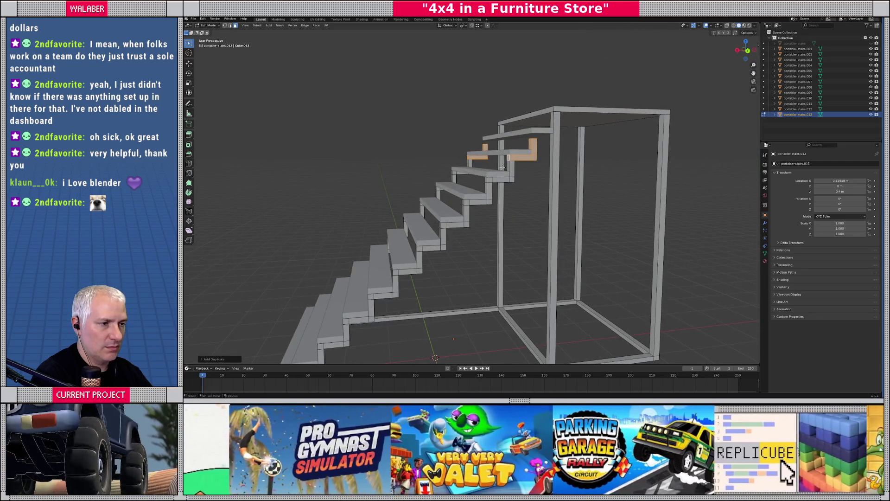
# - Extrude the top face of the leg frame to extend the top piece, then leave Edit Mode
pyautogui.scroll(5, 537, 159)
pyautogui.moveTo(536, 159); pyautogui.dragTo(482, 237, button='middle')
pyautogui.click(478, 234)
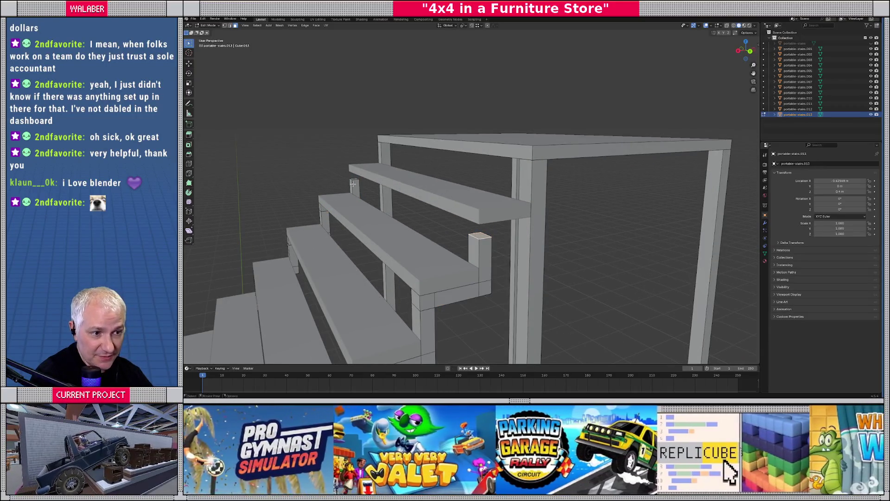
pyautogui.moveTo(445, 241)
pyautogui.mouseDown(button='middle')
pyautogui.moveTo(384, 213)
pyautogui.moveTo(465, 196)
pyautogui.moveTo(485, 225)
pyautogui.moveTo(512, 231)
pyautogui.moveTo(441, 262)
pyautogui.moveTo(441, 245)
pyautogui.moveTo(541, 267)
pyautogui.moveTo(487, 238)
pyautogui.moveTo(548, 233)
pyautogui.moveTo(481, 222)
pyautogui.moveTo(574, 227)
pyautogui.moveTo(463, 239)
pyautogui.moveTo(424, 186)
pyautogui.mouseUp(button='middle')
pyautogui.press('e')
pyautogui.click(436, 231)
pyautogui.press('e')
pyautogui.click(528, 233)
pyautogui.press('Tab')
pyautogui.scroll(-5, 510, 241)
pyautogui.scroll(-3, 541, 267)
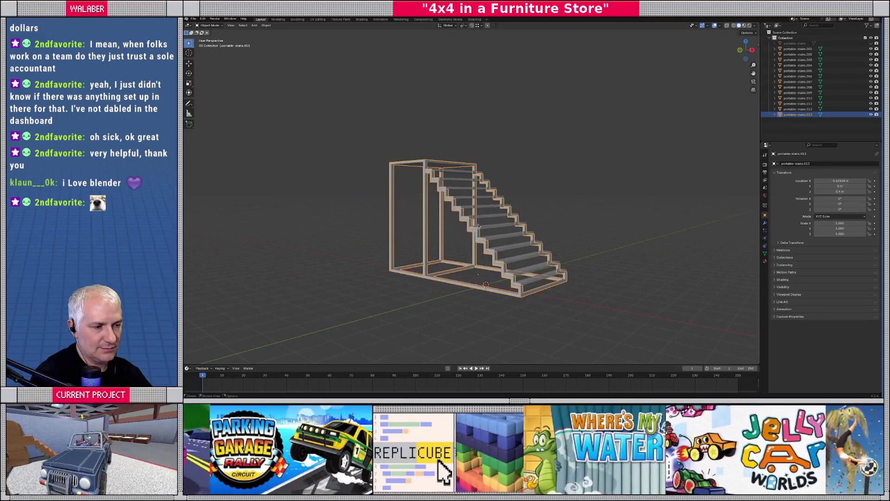
# - Unhide the old solid portable-stairs object and delete it
pyautogui.press('Tab')
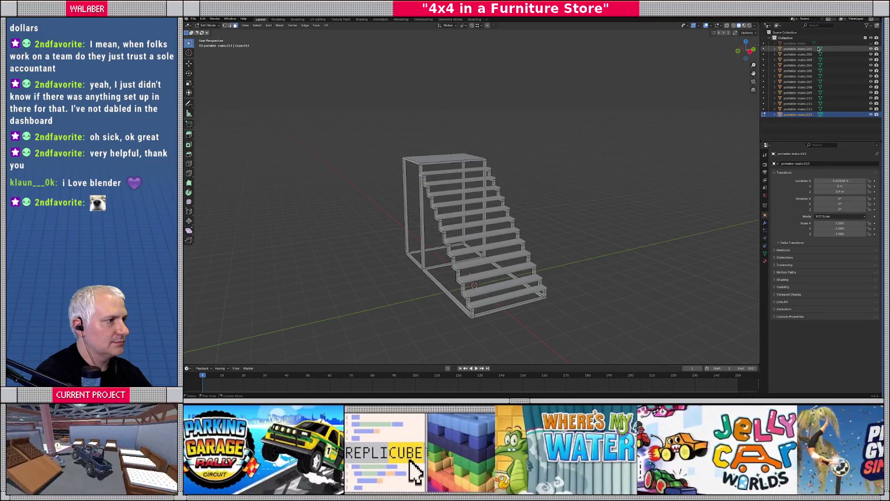
pyautogui.click(849, 44)
pyautogui.click(871, 43)
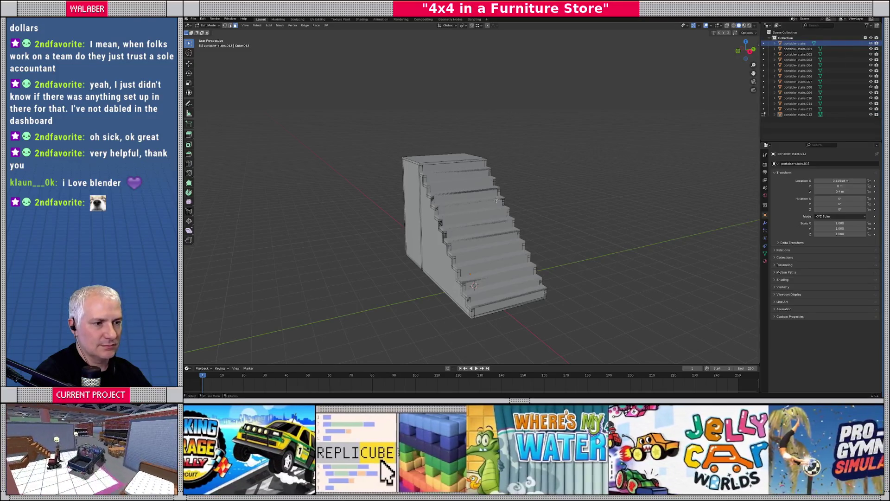
pyautogui.moveTo(497, 199); pyautogui.dragTo(426, 225, button='middle')
pyautogui.press('Tab')
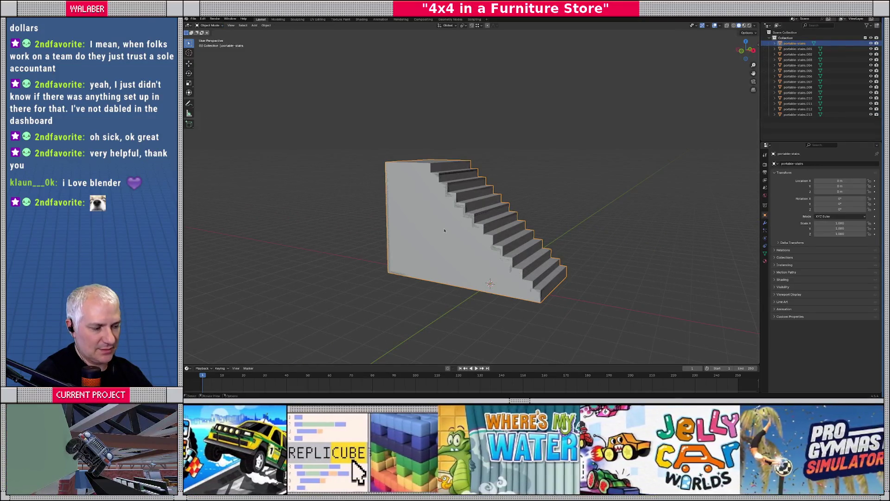
pyautogui.press('Delete')
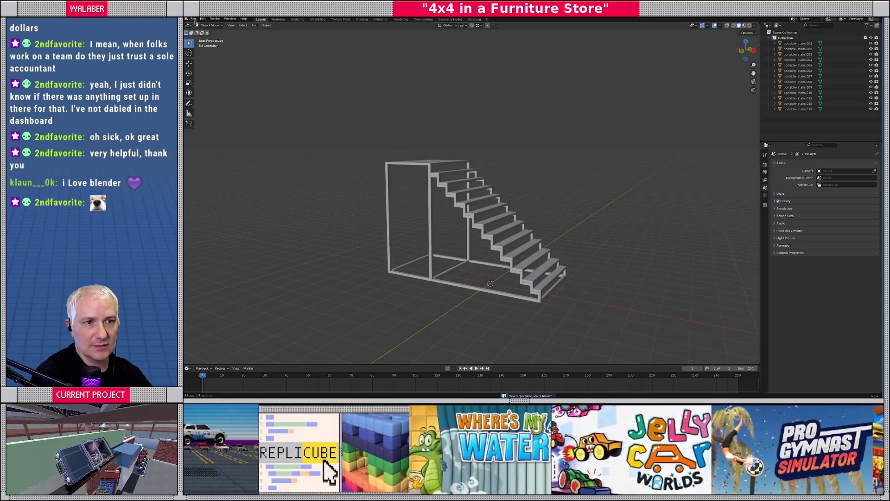
# - Start a glTF 2.0 export with the binary .glb format
pyautogui.click(194, 19)
pyautogui.moveTo(217, 107)
pyautogui.click(278, 158)
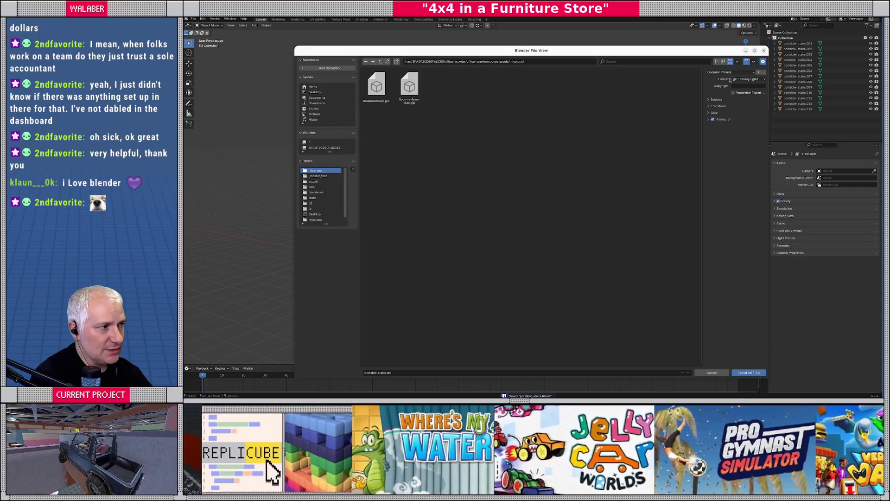
pyautogui.click(747, 79)
pyautogui.click(741, 88)
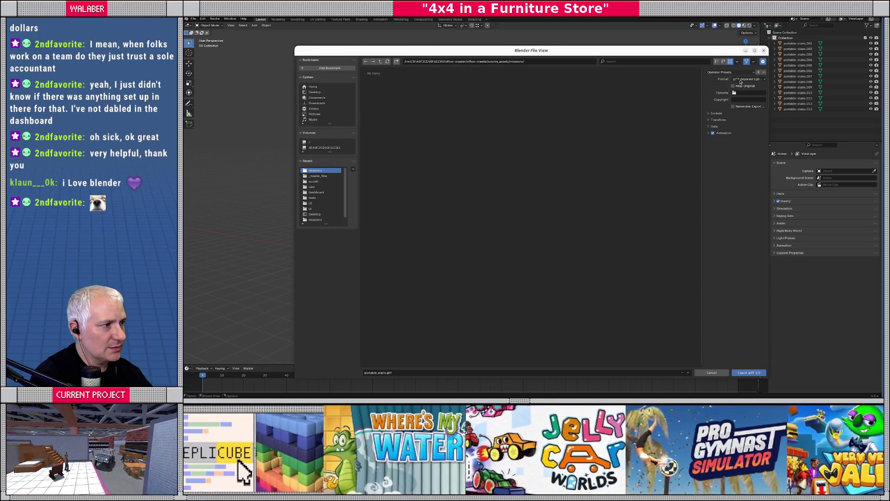
pyautogui.click(742, 79)
pyautogui.click(742, 81)
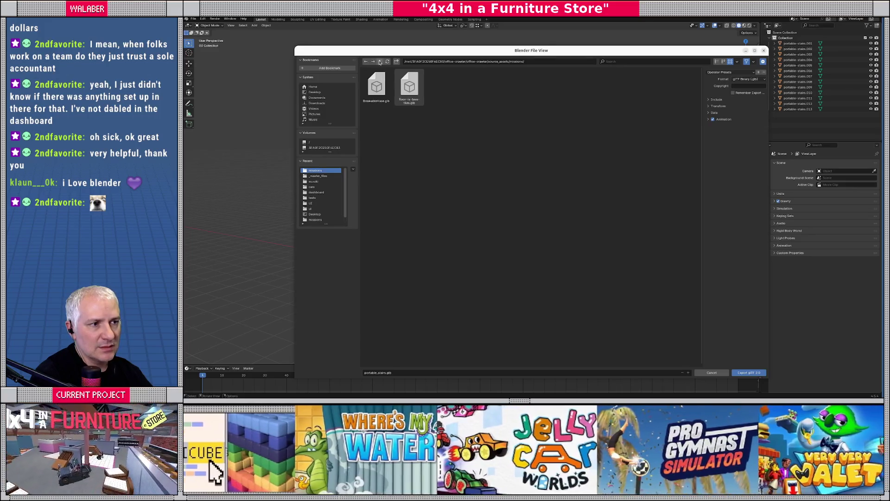
# - Export over portable_stairs.glb in the missions folder and view the updated stairs in Godot
pyautogui.click(379, 62)
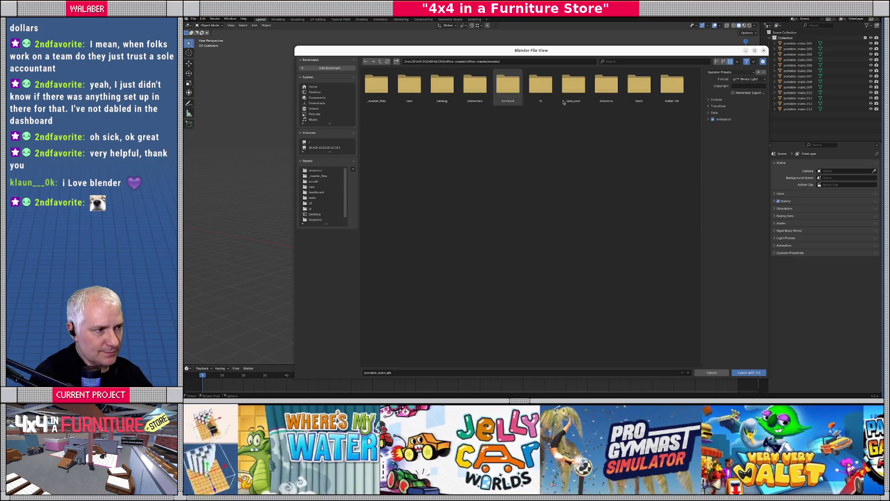
pyautogui.click(606, 85)
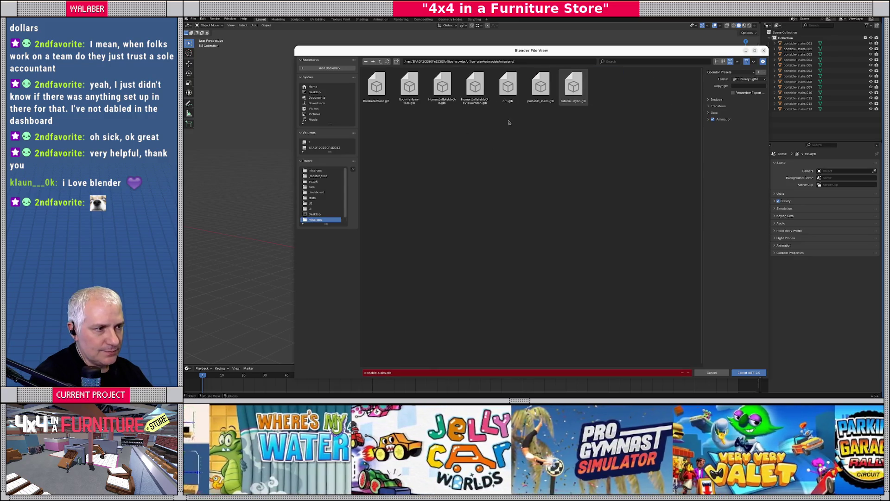
pyautogui.doubleClick(544, 96)
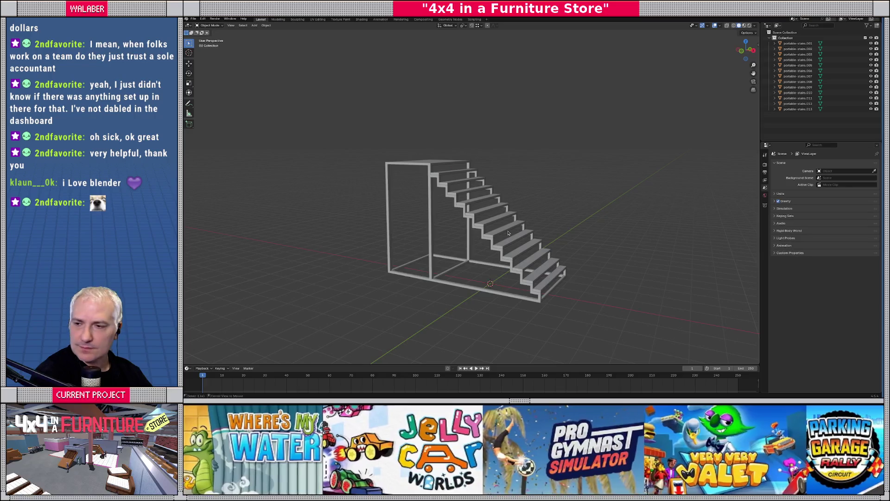
pyautogui.hotkey('alt', 'Tab')
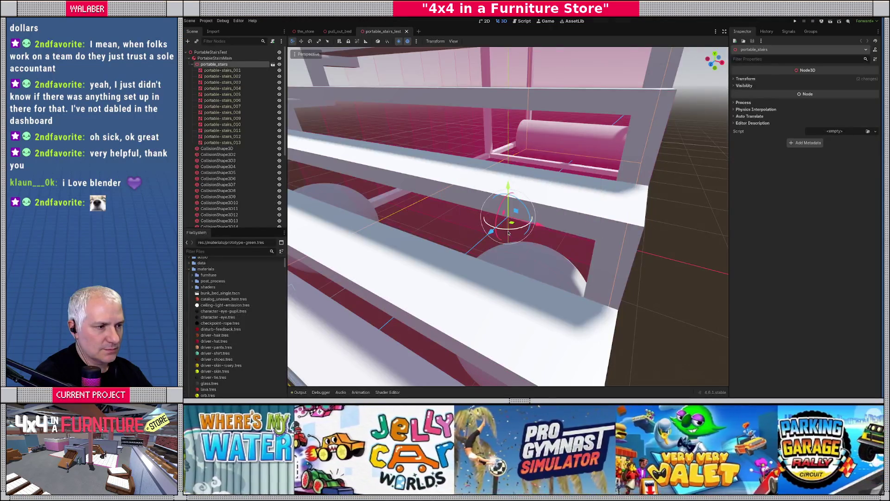
pyautogui.scroll(-8, 509, 233)
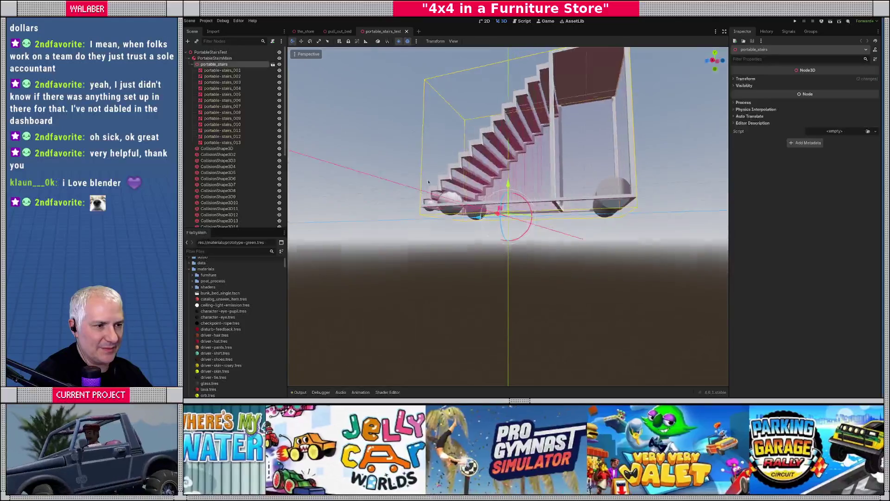
pyautogui.scroll(4, 462, 225)
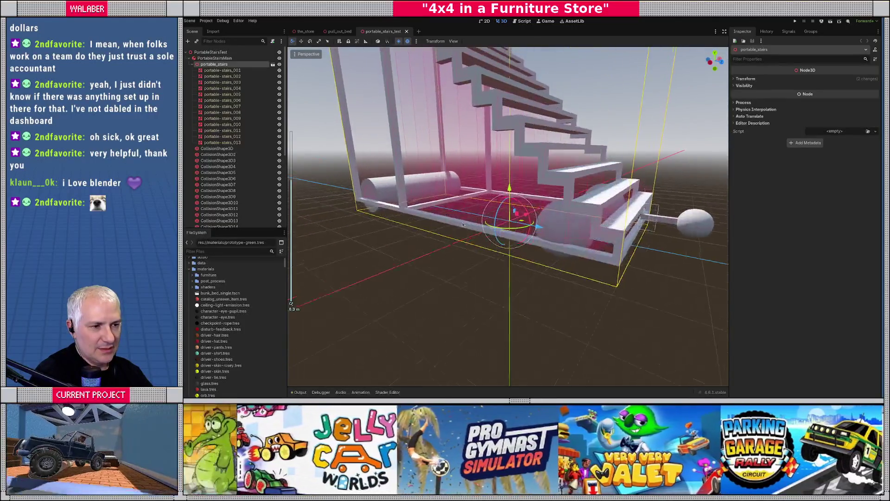